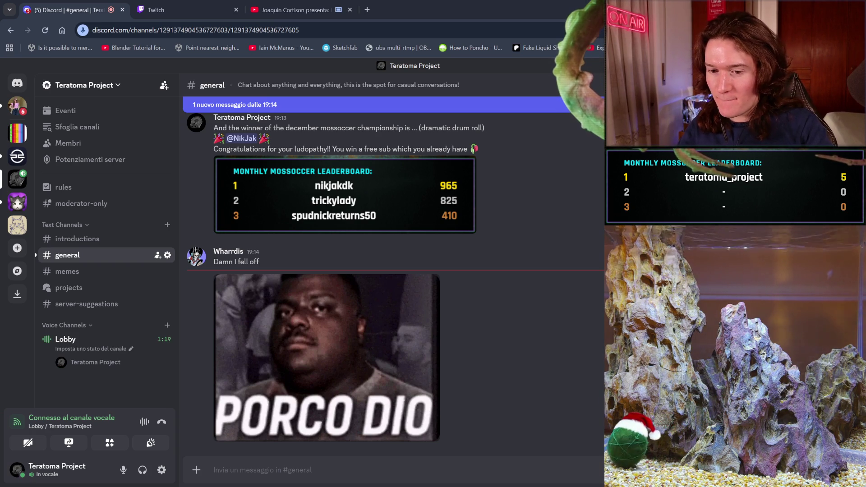
Step: React to the latest image post in #general with the Mossfire emote
key("alt+Tab")
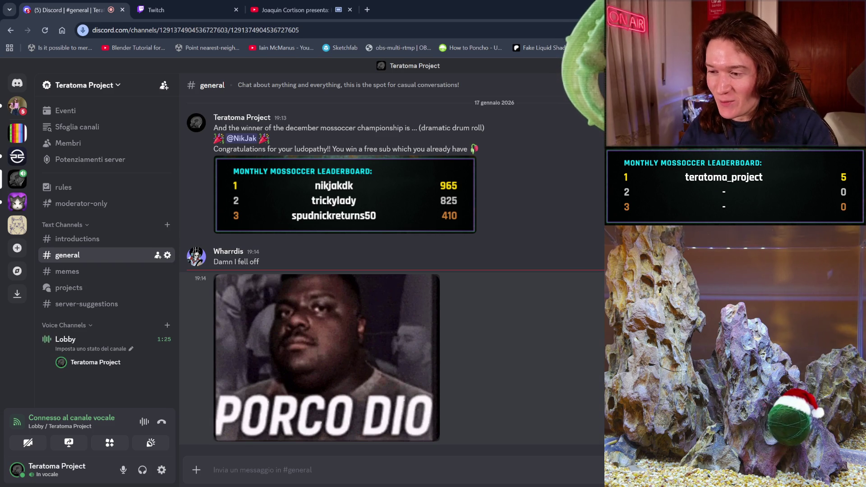
left_click(705, 243)
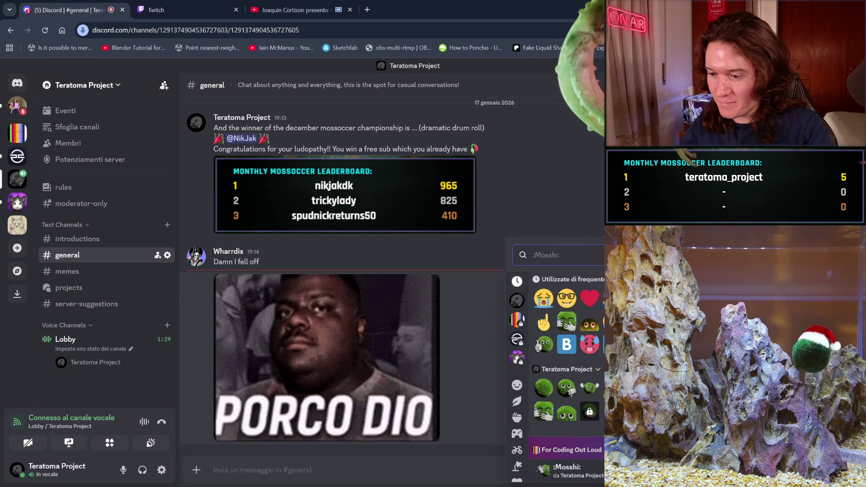
left_click(583, 331)
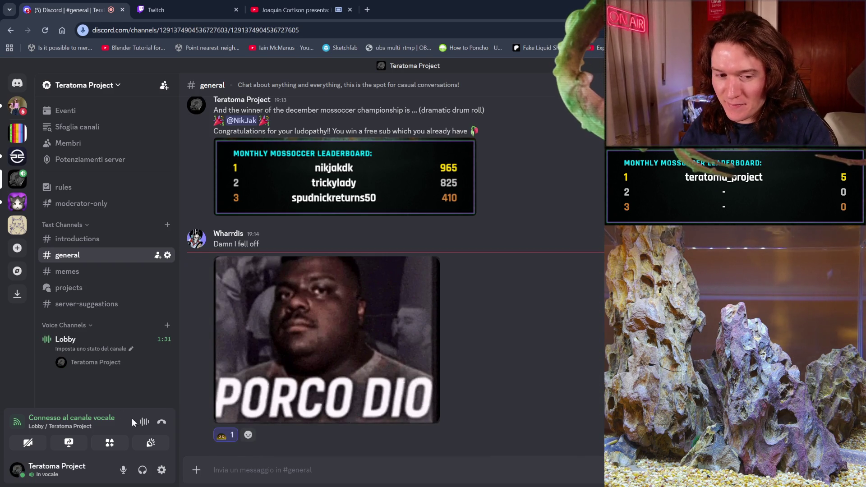
Step: Look through the YouTube and Twitch tabs, return to Discord, and open a blank new tab
left_click(278, 13)
left_click(181, 10)
left_click(103, 9)
left_click(177, 6)
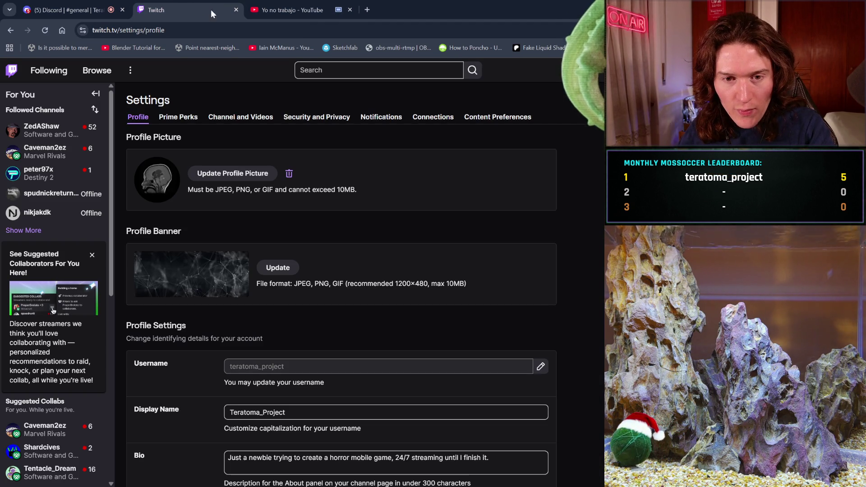
left_click(114, 5)
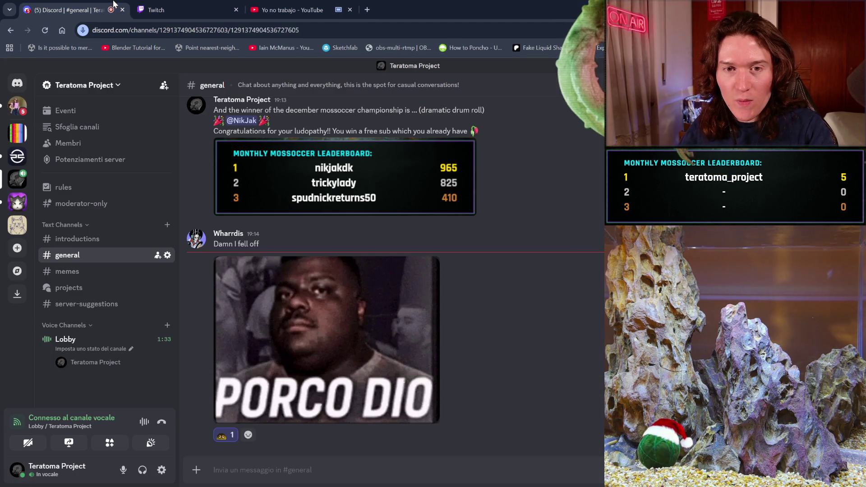
left_click(369, 11)
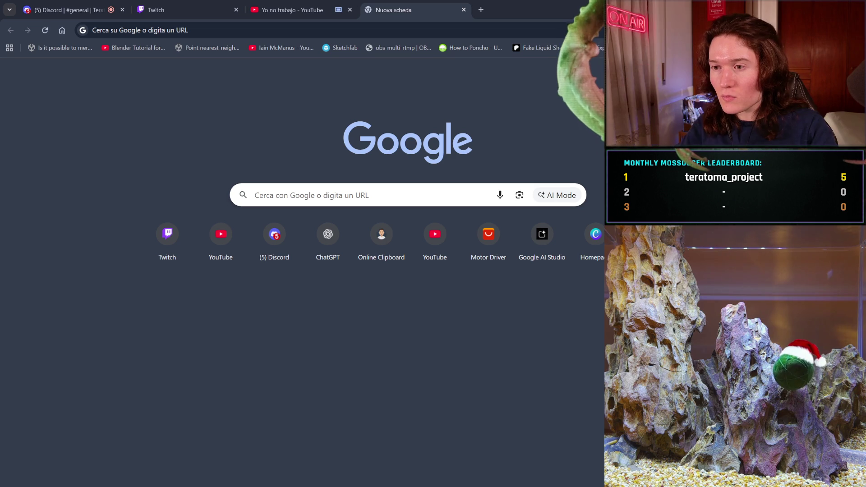
Step: Go to the Twitch Creator Dashboard and open Emotes under Viewer Rewards
left_click(181, 30)
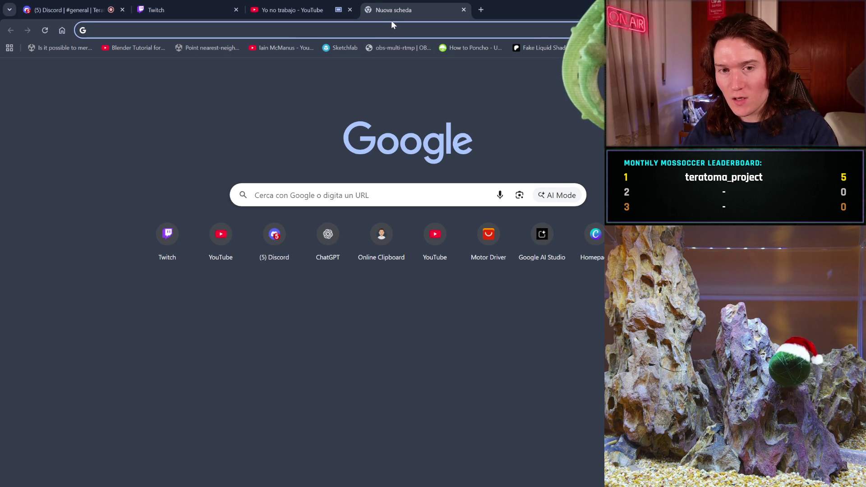
left_click(213, 10)
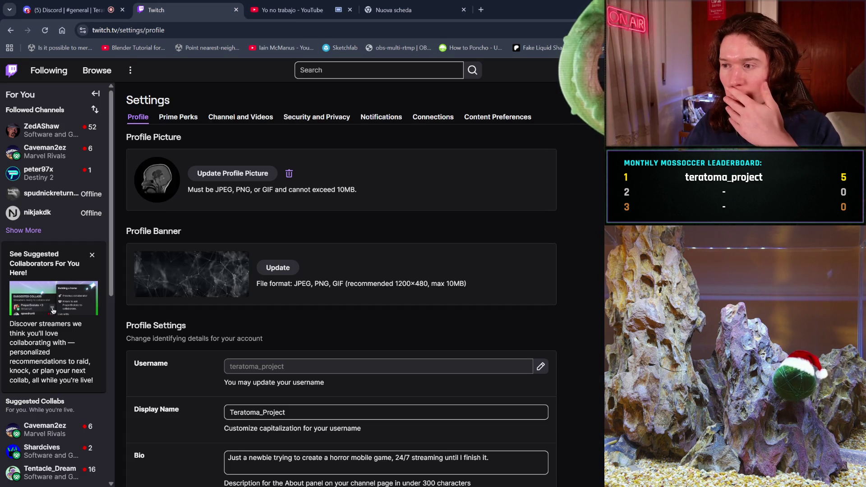
left_click(53, 310)
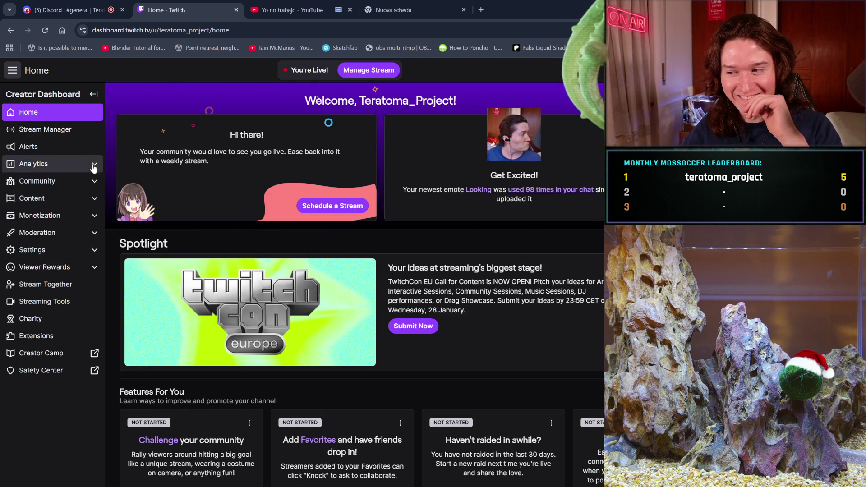
left_click(84, 216)
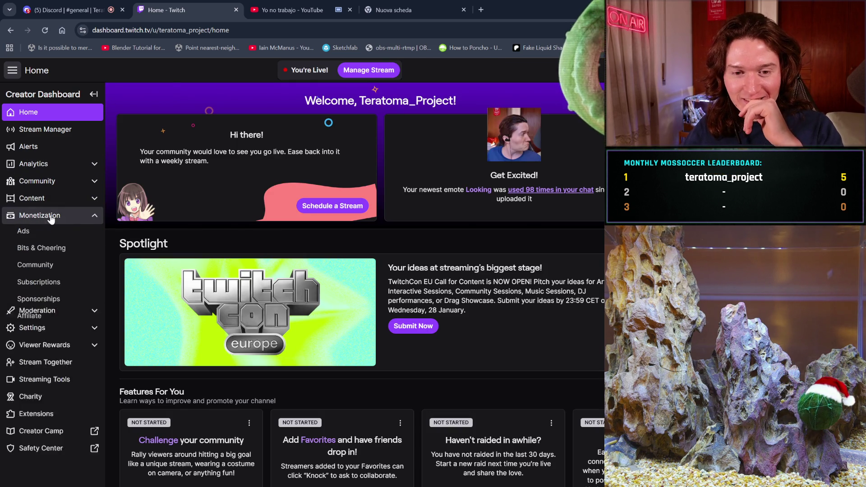
left_click(67, 169)
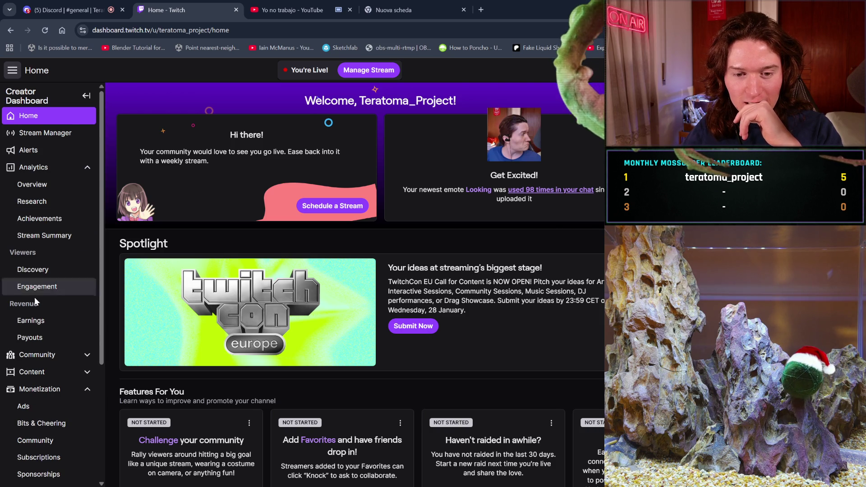
scroll(45, 352, "down", 2)
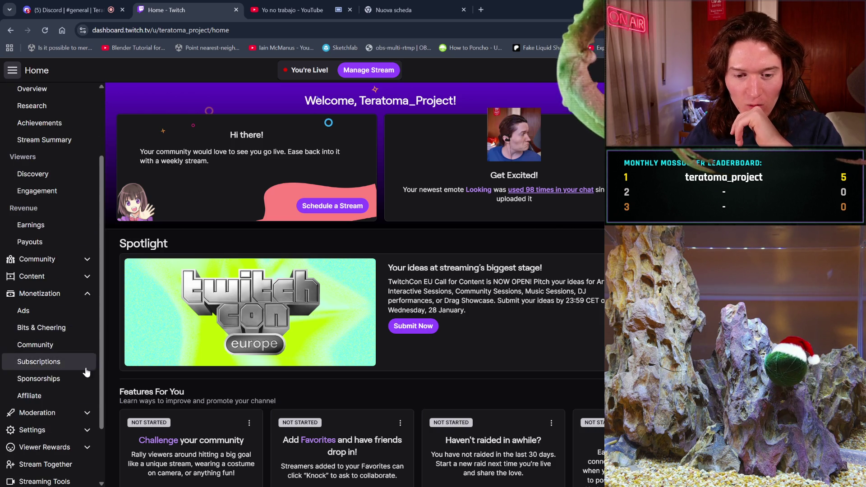
scroll(70, 377, "down", 2)
left_click(70, 375)
left_click(58, 418)
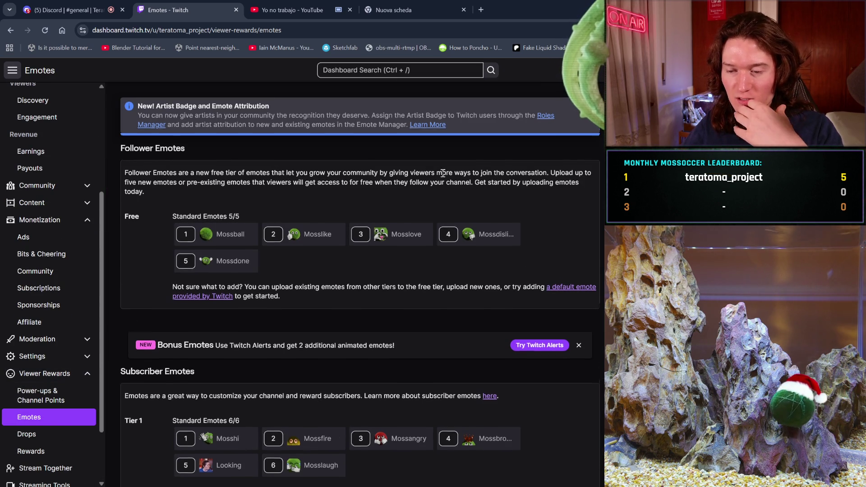
Step: Scroll through the follower, subscriber and Bits emote tiers, then follow the Twitch Alerts link
scroll(444, 173, "down", 2)
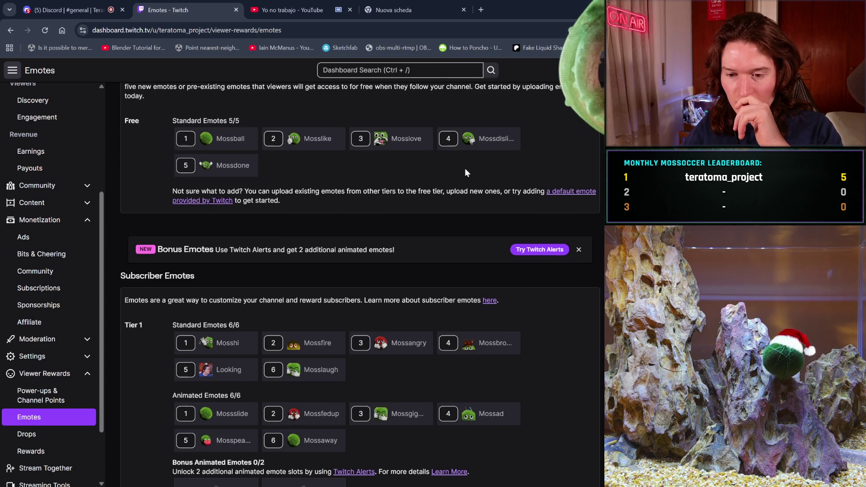
scroll(466, 172, "down", 1)
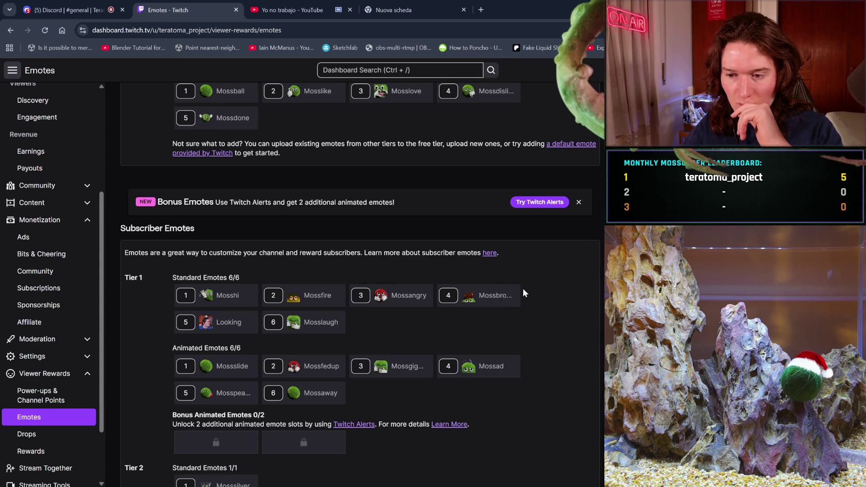
scroll(213, 304, "down", 1)
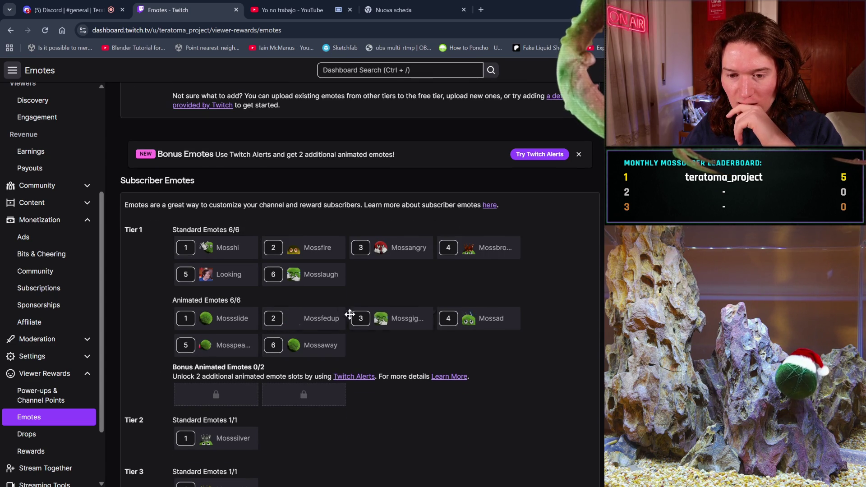
scroll(353, 315, "down", 1)
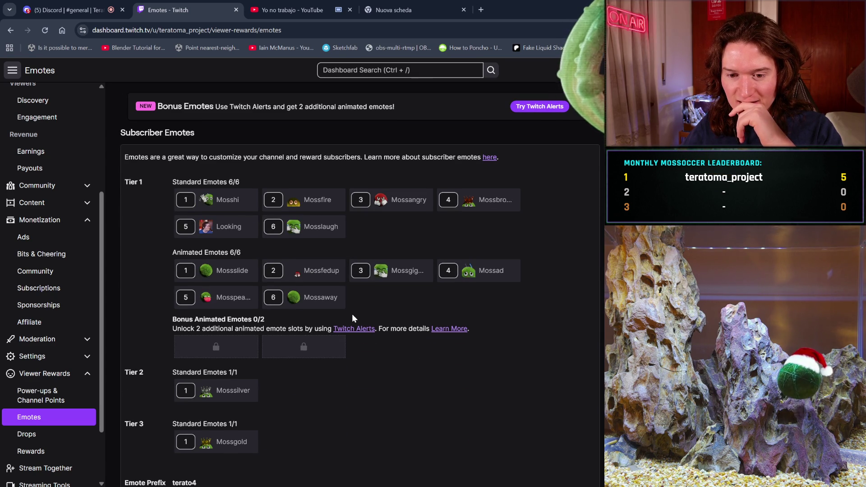
scroll(305, 345, "down", 1)
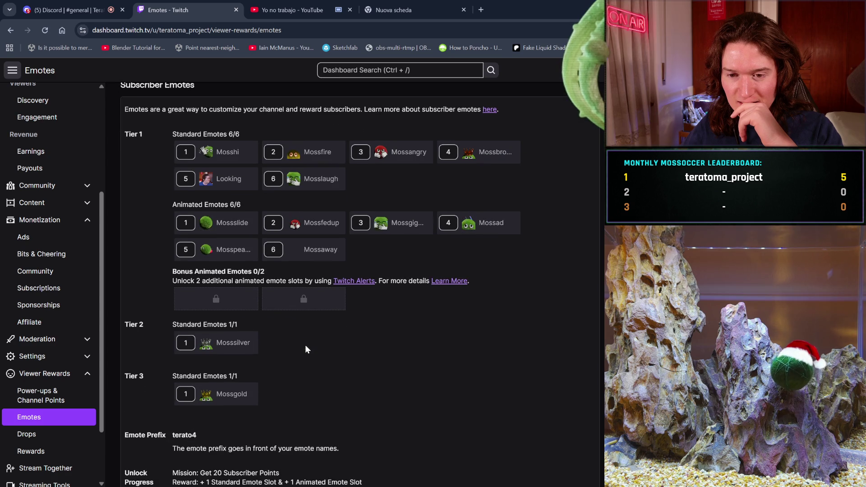
scroll(306, 344, "down", 4)
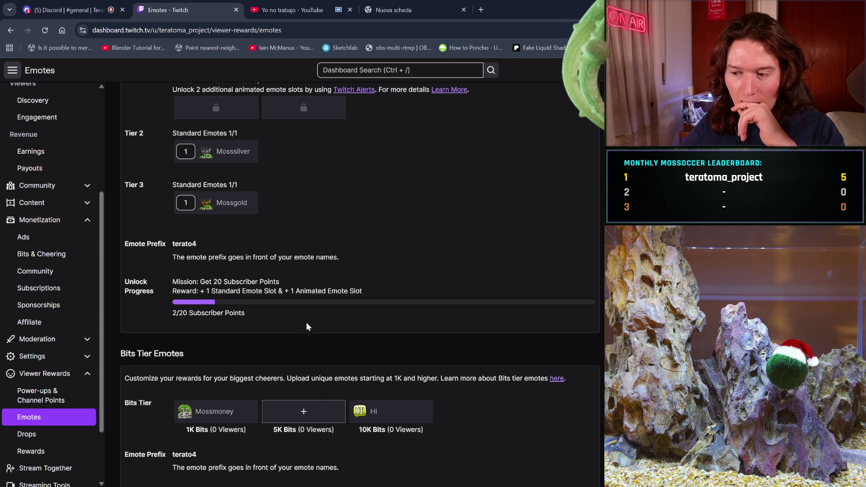
scroll(311, 329, "down", 1)
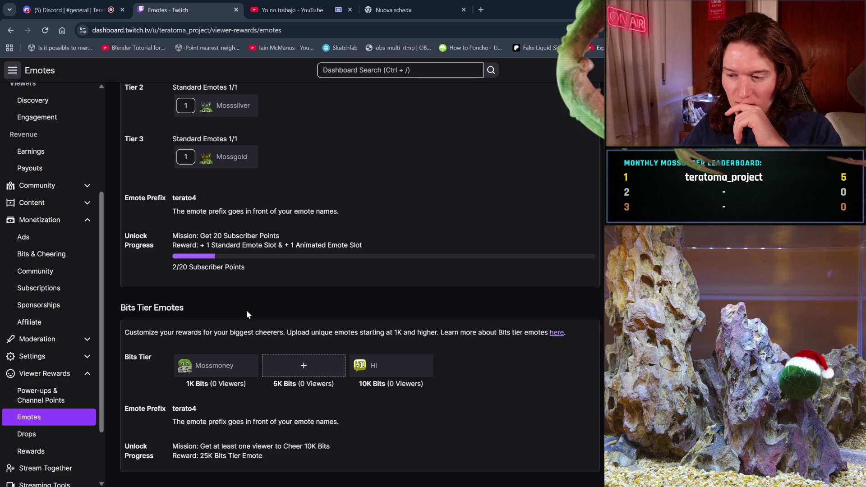
scroll(269, 304, "up", 5)
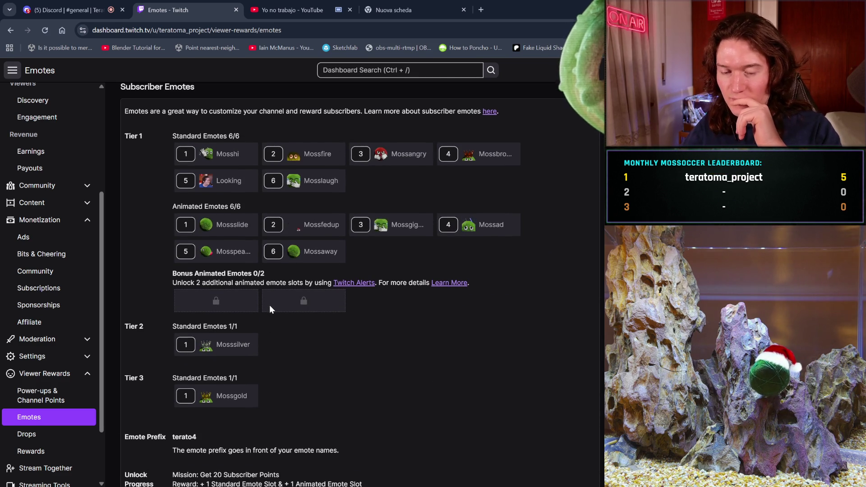
scroll(269, 306, "up", 1)
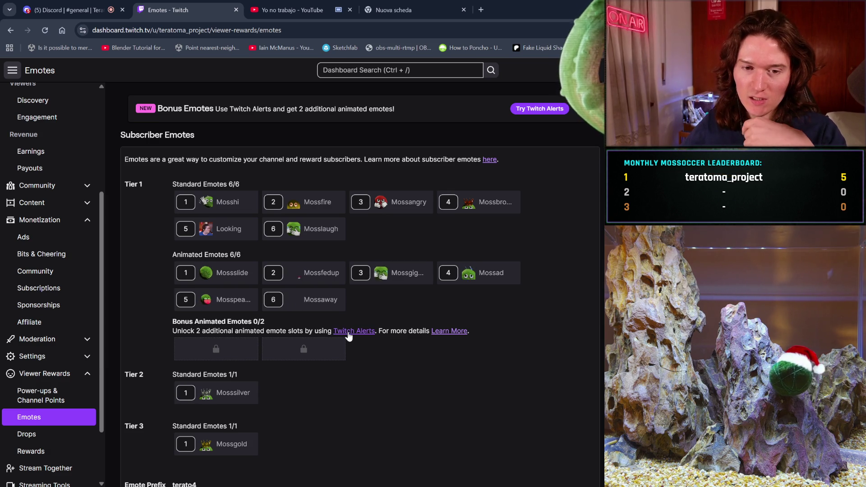
left_click(349, 332)
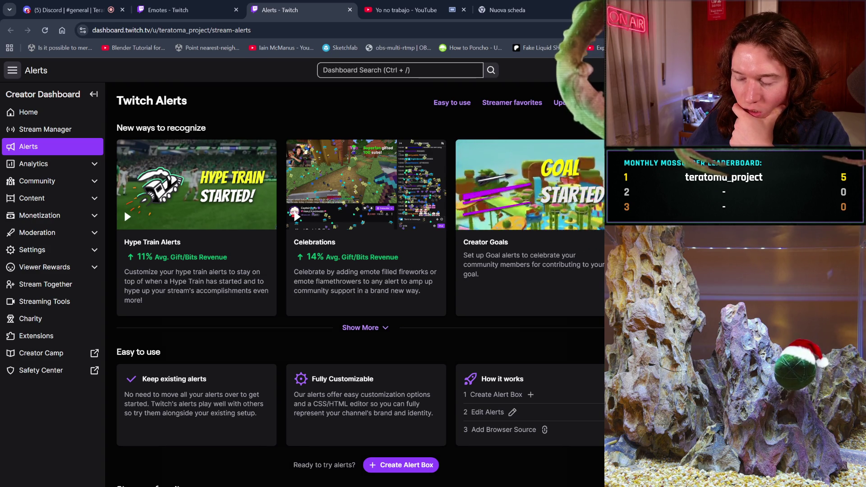
Step: Open the Alerts Box 2 editor, look back at Emotes, then switch to the YouTube anthem video
left_click(124, 209)
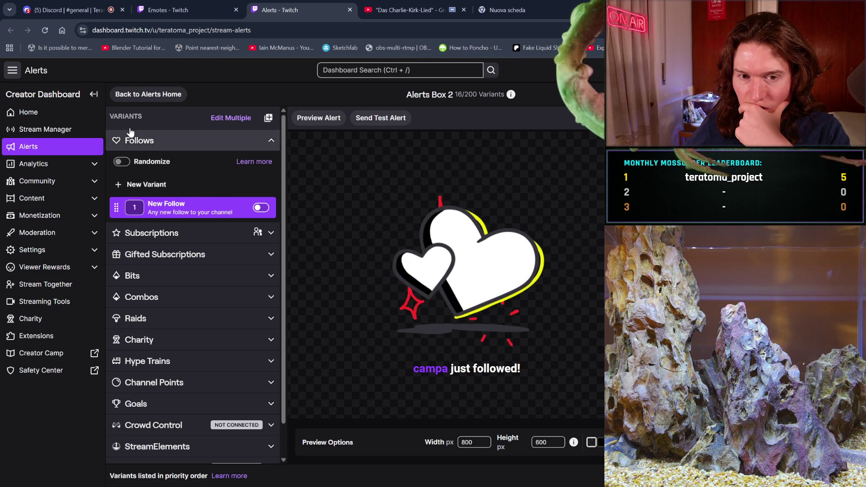
left_click(190, 10)
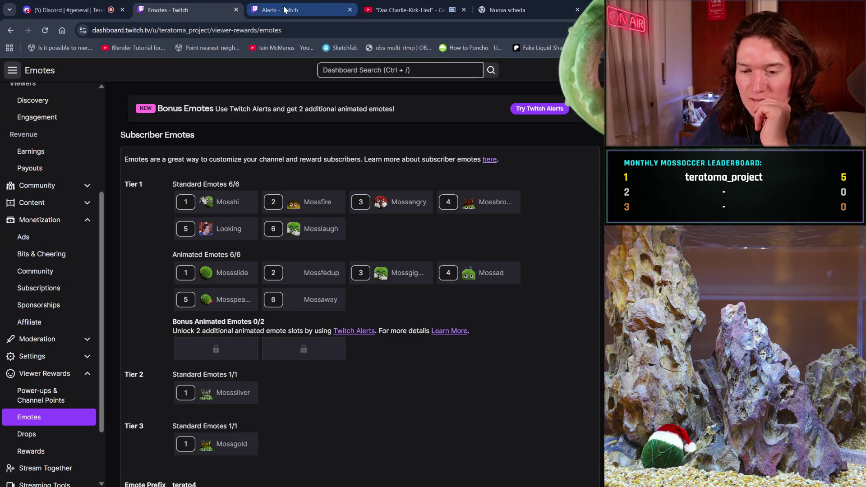
scroll(315, 371, "down", 2)
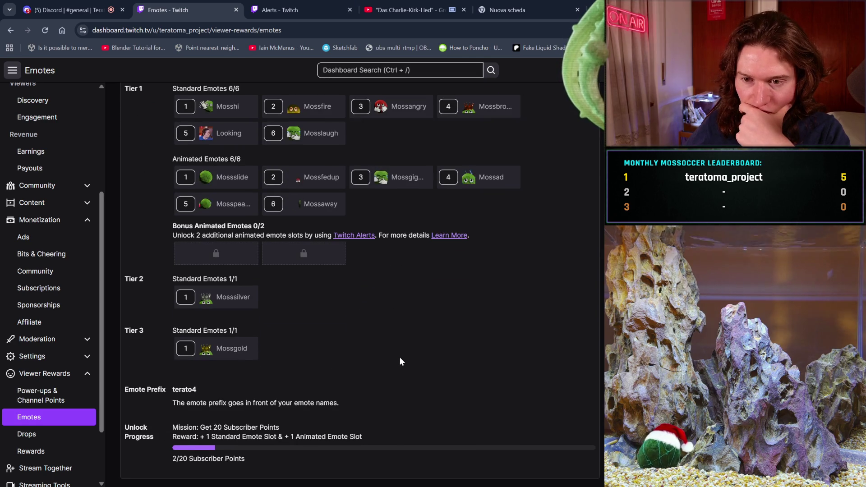
scroll(401, 361, "up", 3)
left_click(508, 10)
left_click(442, 4)
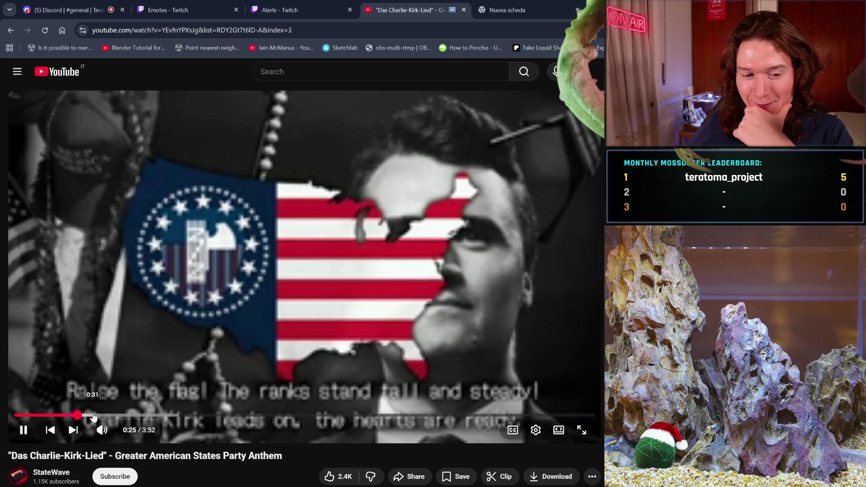
Step: Save the Lo Stato Sociale 'Una Vita In Vacanza' video to the Propaganda Mix playlist
left_click(166, 415)
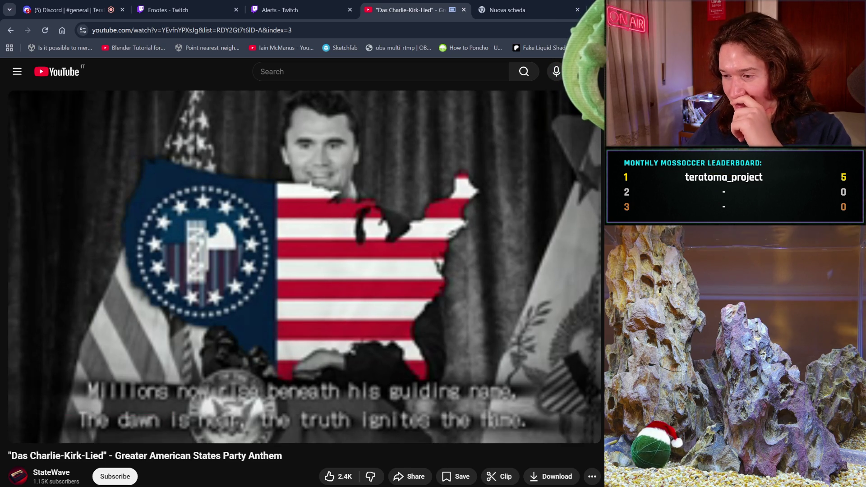
key("shift+n")
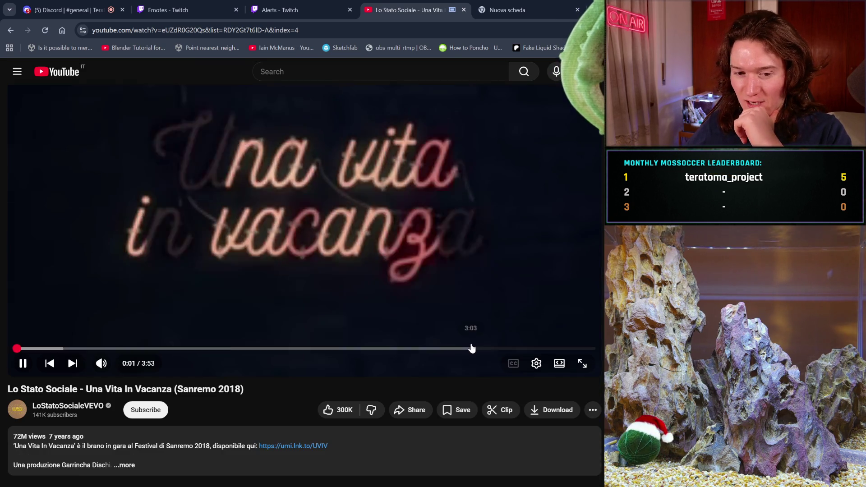
left_click(589, 416)
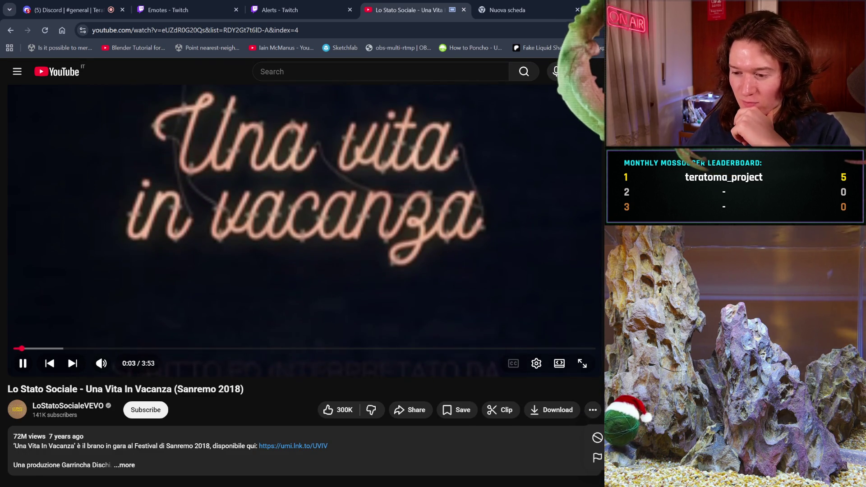
left_click(460, 409)
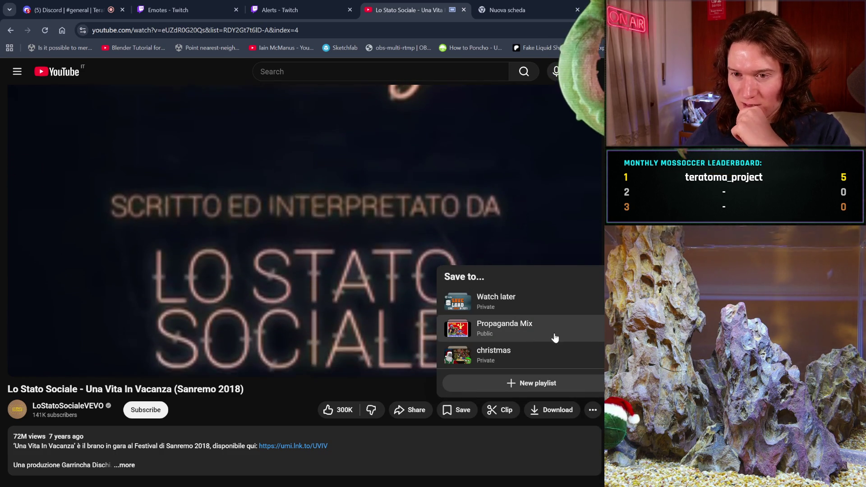
left_click(464, 329)
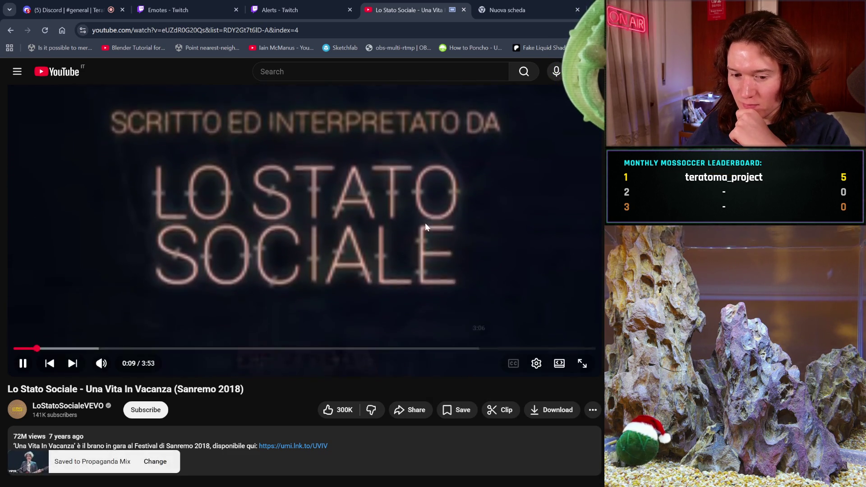
left_click(493, 4)
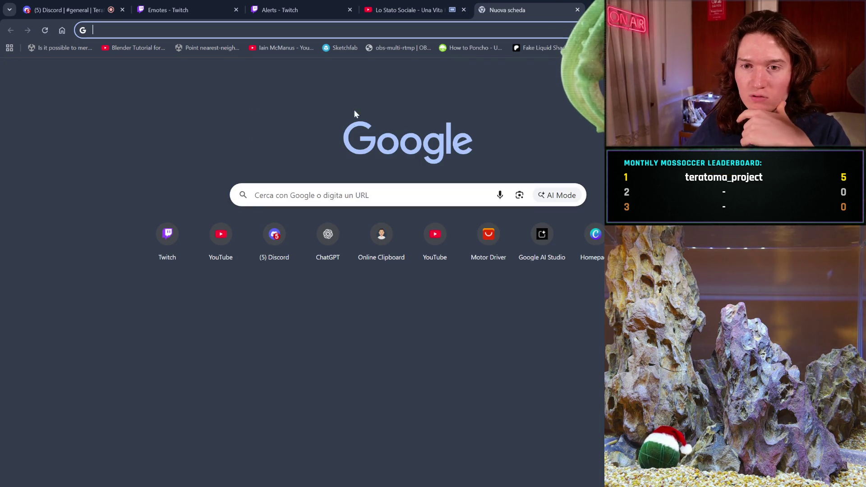
Step: Close the Alerts - Twitch tab, then dismiss Blender's splash screen
left_click(323, 6)
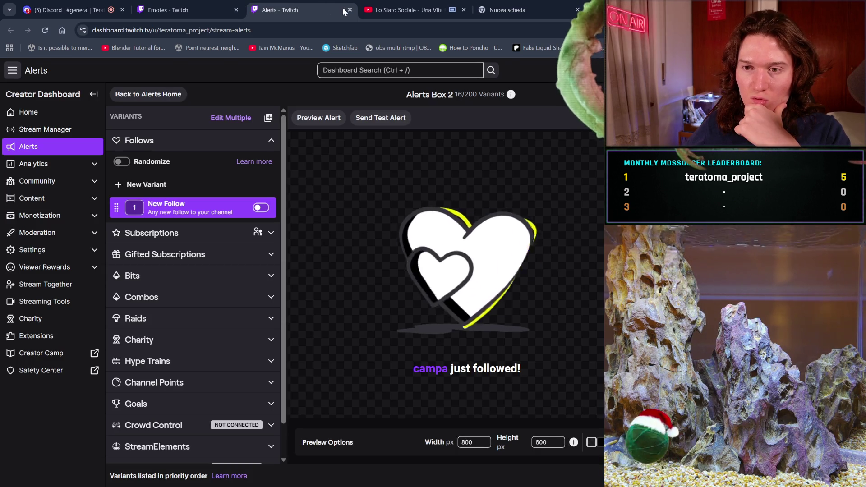
left_click(350, 10)
left_click(449, 5)
key("alt+Left")
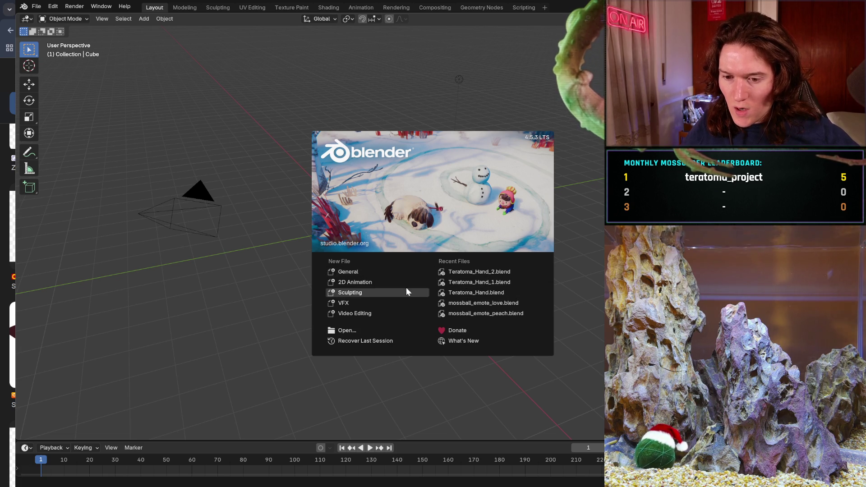
left_click(379, 330)
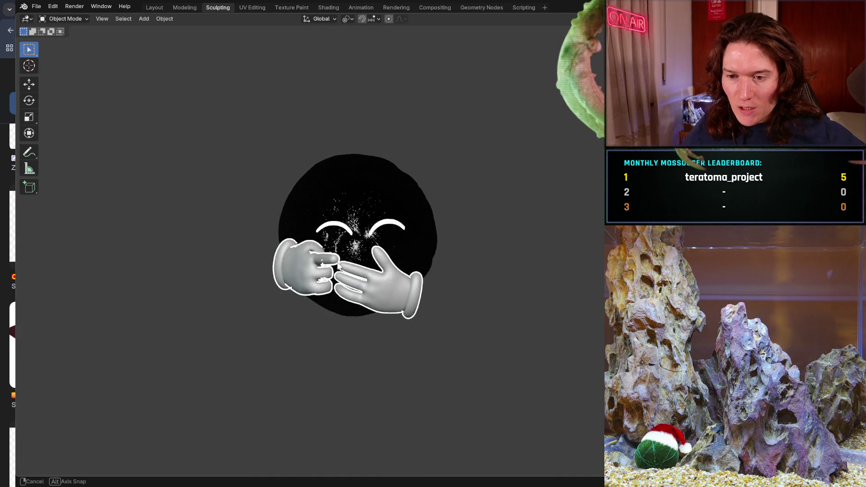
Step: Orbit the laughing moss-ball emote, hide the meshes to view only line art, then unhide the fur and gloves
mouse_move(342, 260)
middle_mouse_down()
mouse_move(203, 244)
mouse_move(300, 223)
mouse_move(344, 267)
mouse_move(396, 260)
mouse_move(467, 290)
middle_mouse_up()
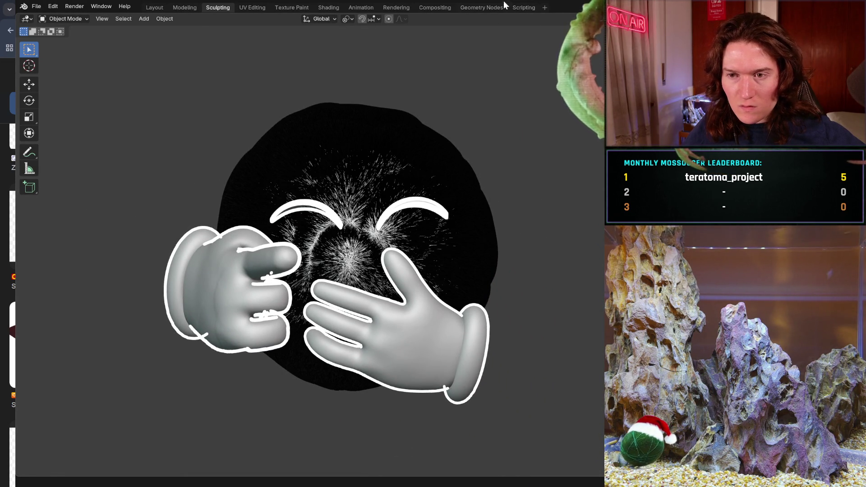
key("h")
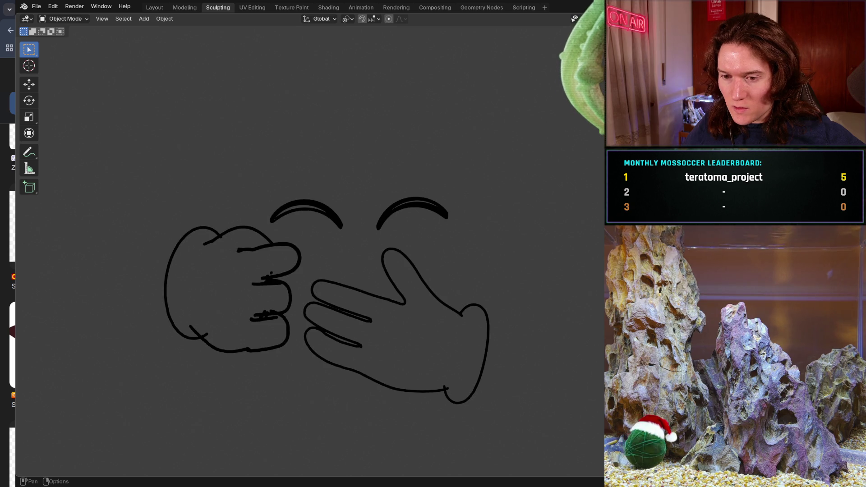
key("alt+h")
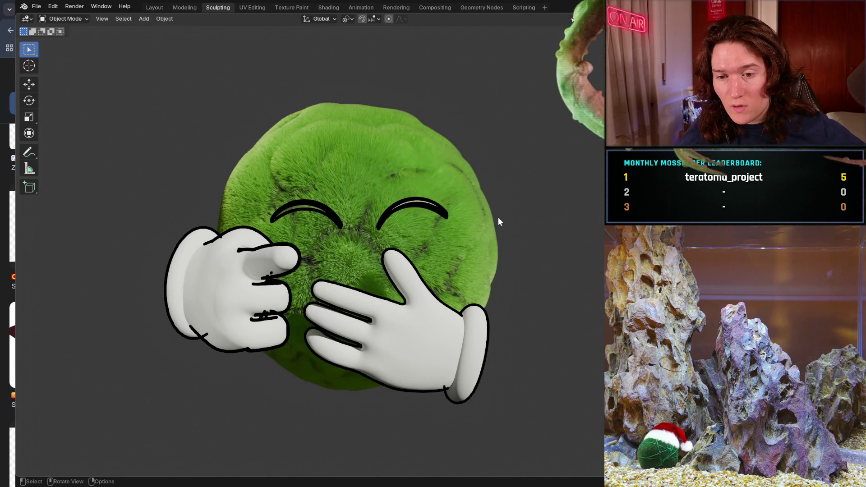
mouse_move(401, 207)
middle_mouse_down()
mouse_move(398, 219)
mouse_move(373, 228)
mouse_move(342, 221)
mouse_move(341, 203)
mouse_move(351, 182)
mouse_move(392, 177)
mouse_move(507, 208)
mouse_move(507, 195)
mouse_move(396, 206)
middle_mouse_up()
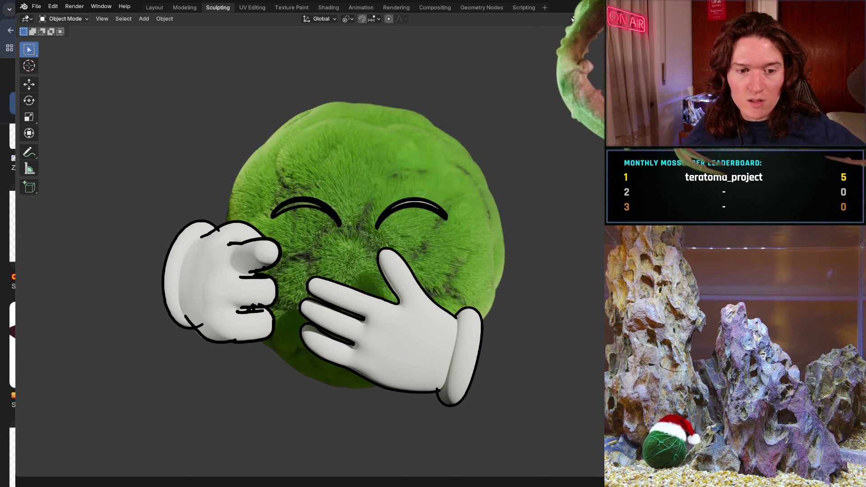
left_click(36, 6)
mouse_move(53, 6)
key("Escape")
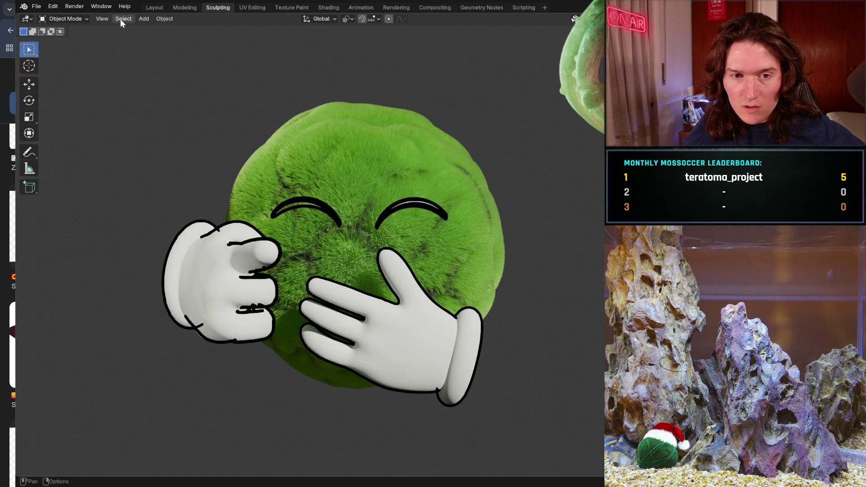
Step: Open the other moss-ball emote .blend file from disk with File > Open
left_click(36, 6)
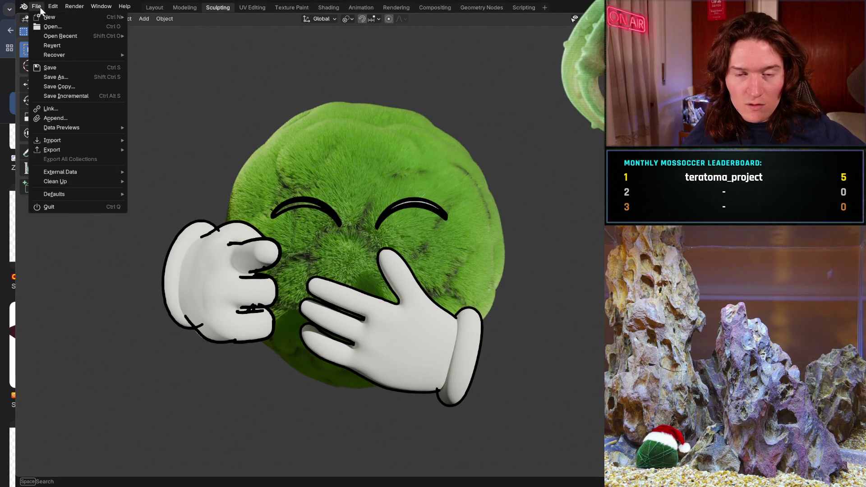
left_click(67, 50)
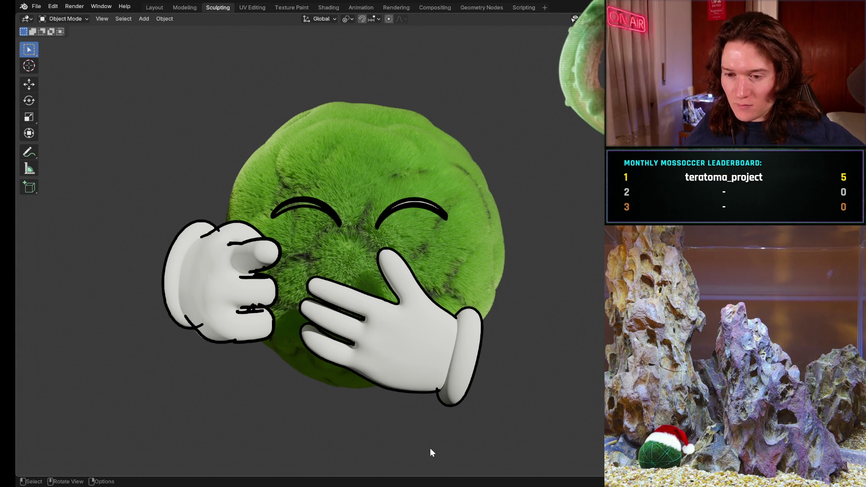
left_click(36, 7)
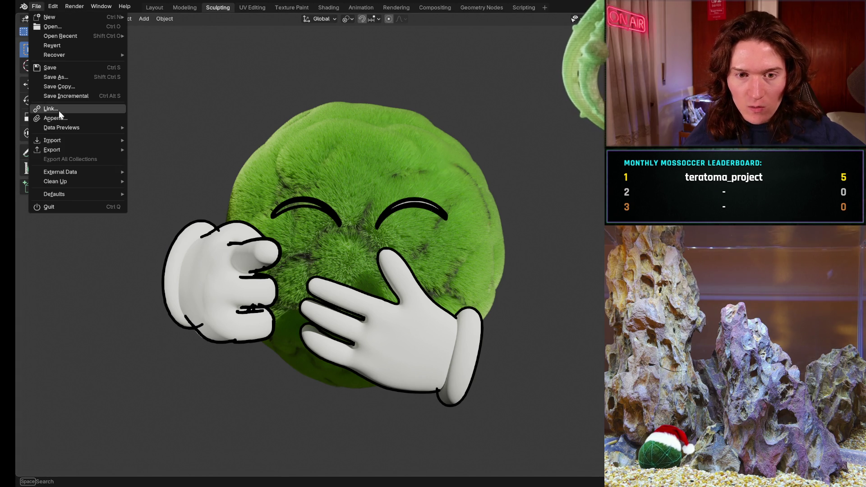
left_click(71, 28)
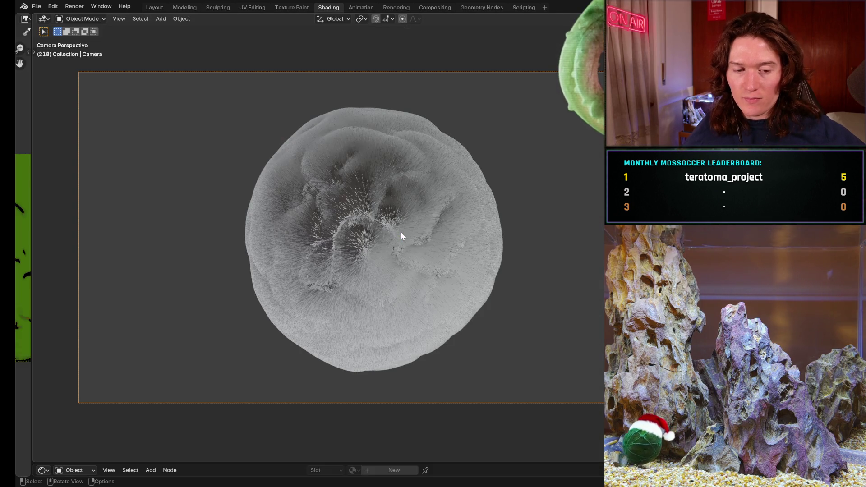
Step: Bring up the File menu on the Layout view of the eyed moss ball with gloved hands
left_click(29, 8)
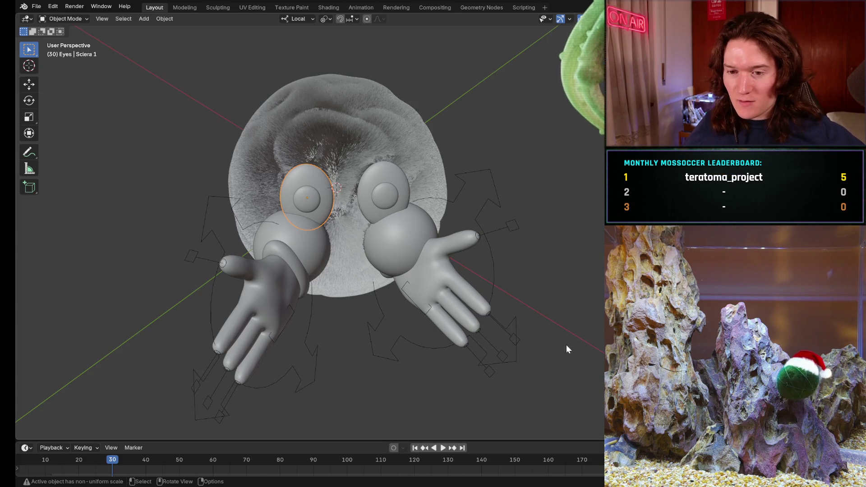
Step: Orbit around the eyes and hands, then select the right eye-cutting sphere
mouse_move(433, 289)
middle_mouse_down()
mouse_move(399, 223)
mouse_move(420, 286)
middle_mouse_up()
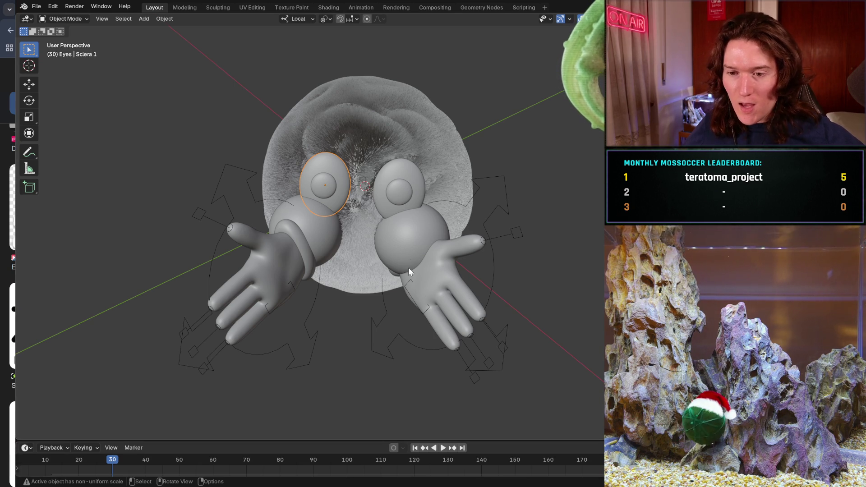
left_click(443, 246)
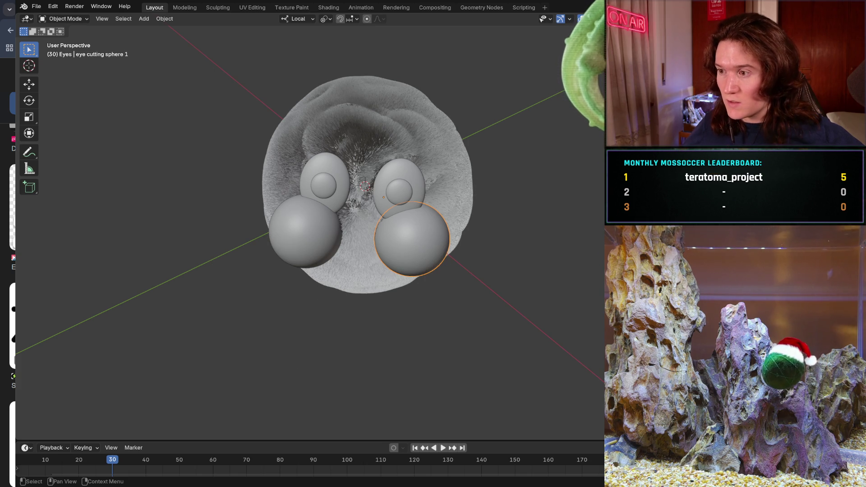
middle_click_drag(318, 243, 316, 299)
middle_click_drag(347, 289, 322, 286)
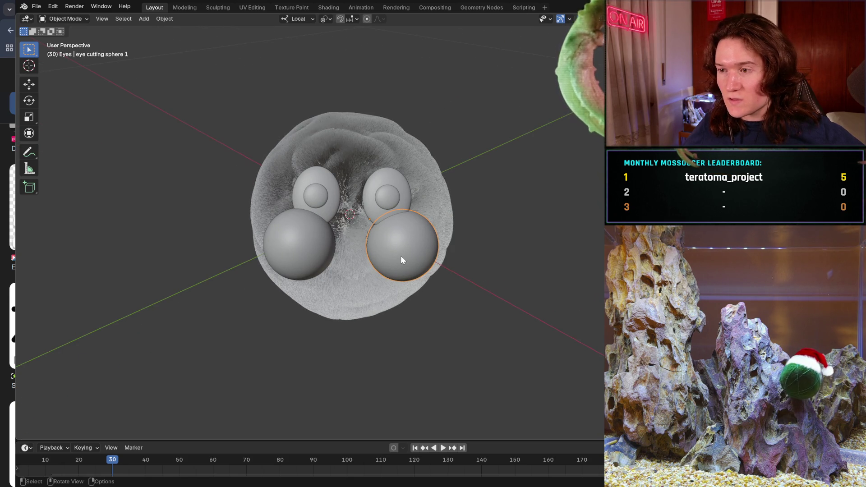
key("shift")
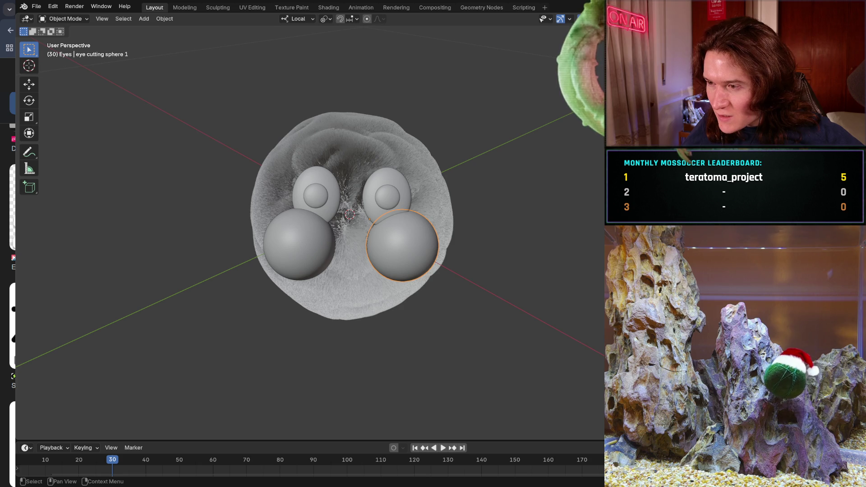
left_click(396, 245)
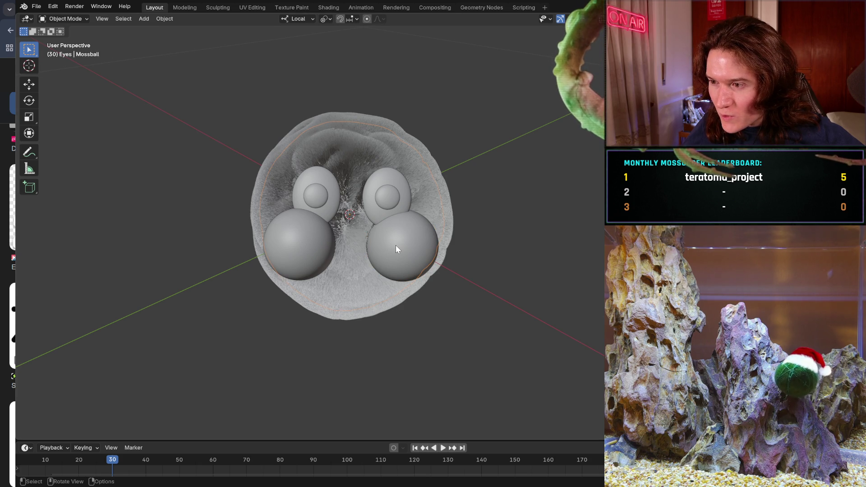
left_click(405, 240)
left_click(405, 240)
left_click(404, 240)
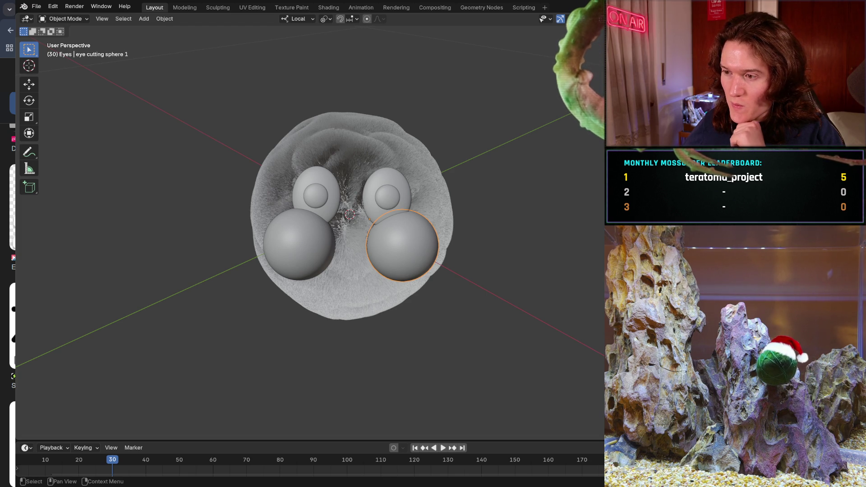
left_click(316, 196)
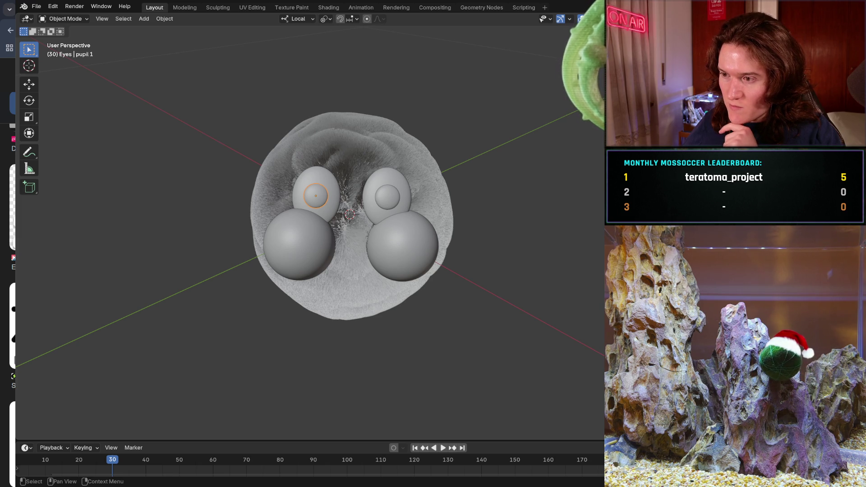
left_click(316, 196)
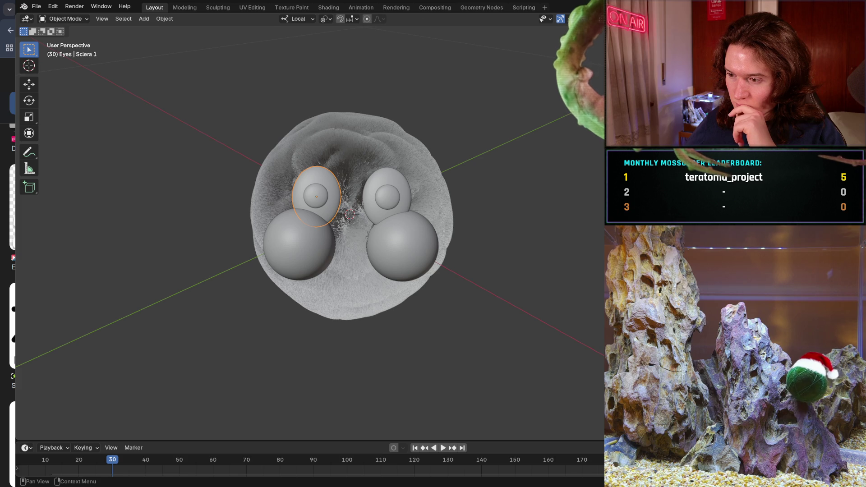
key("F2")
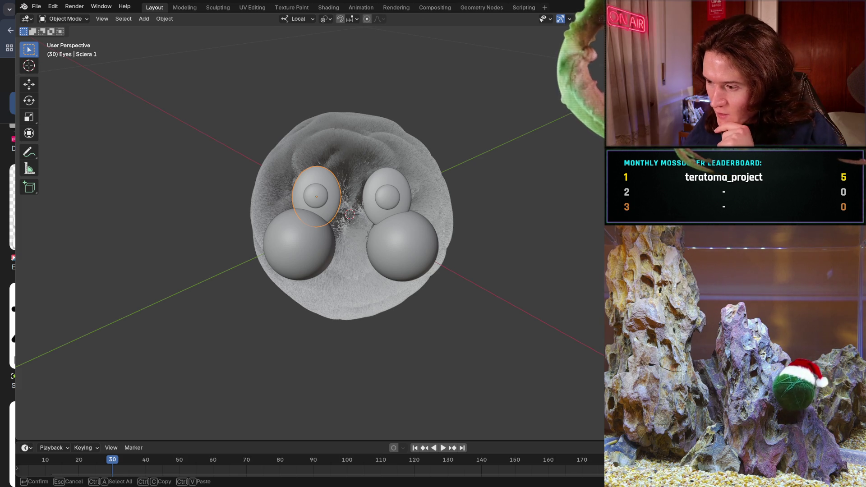
key("Return")
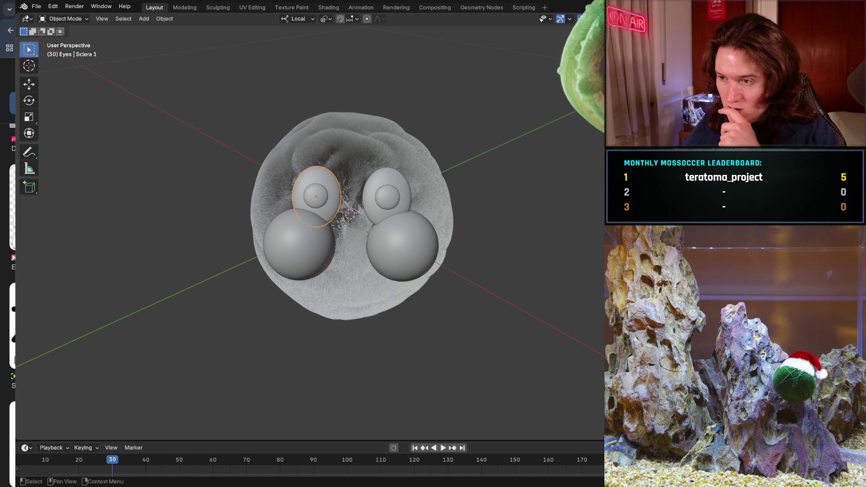
left_click(401, 246)
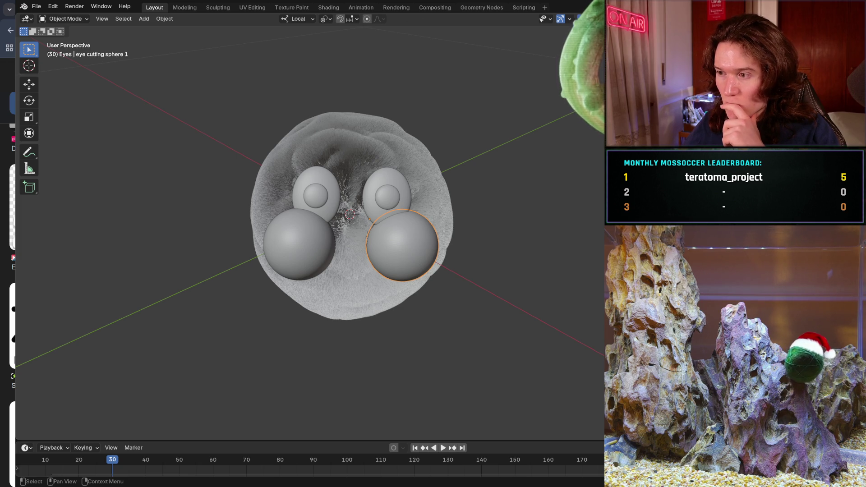
Step: Paste the two copied objects and rename the right sphere to 'eye cutting sphere 1'
key("ctrl+v")
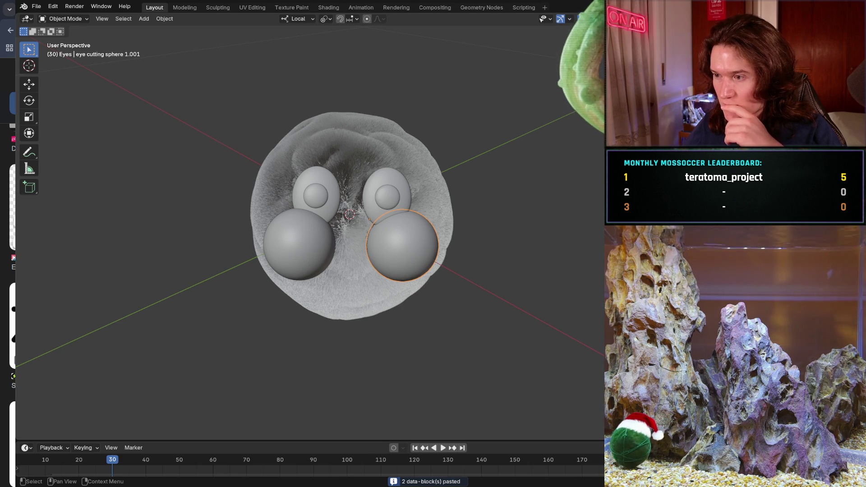
key("F2")
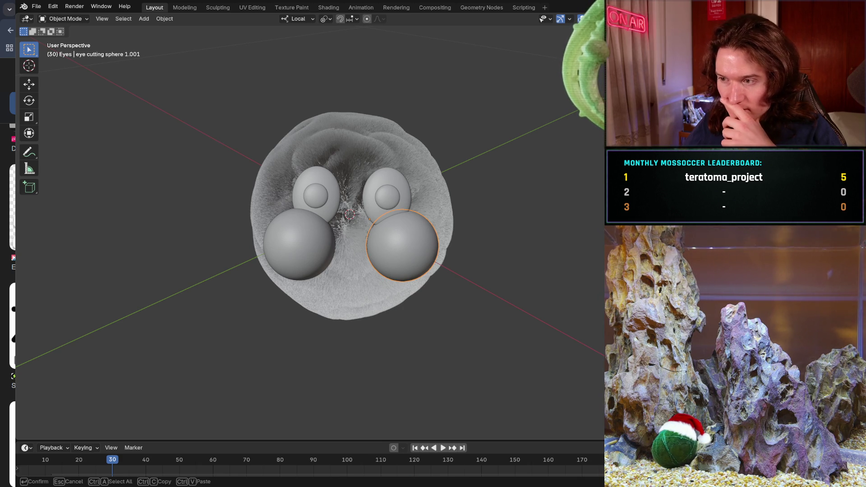
key("Escape")
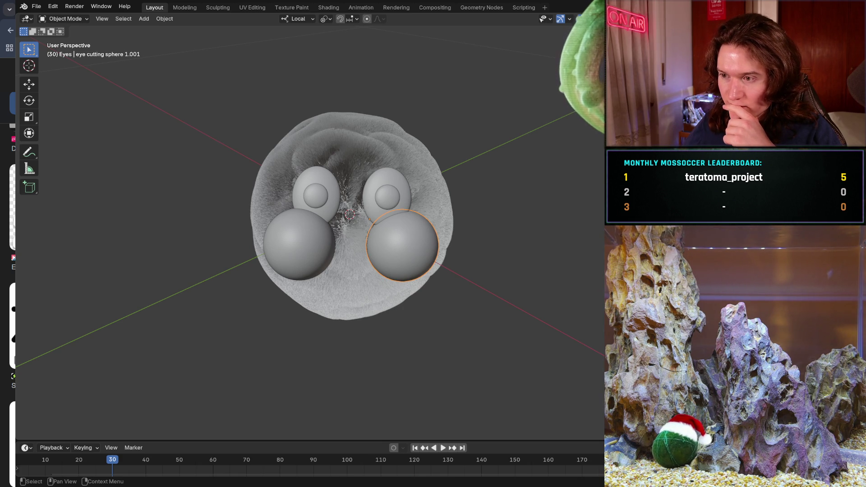
key("F2")
key("BackSpace")
key("BackSpace")
key("BackSpace")
key("Return")
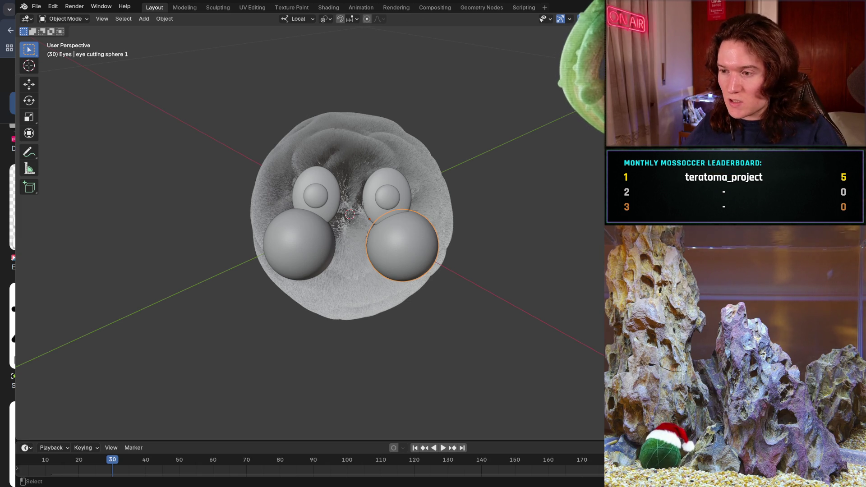
Step: Select and deselect the right eye-cutting sphere, then select the Mossball body
left_click(402, 246)
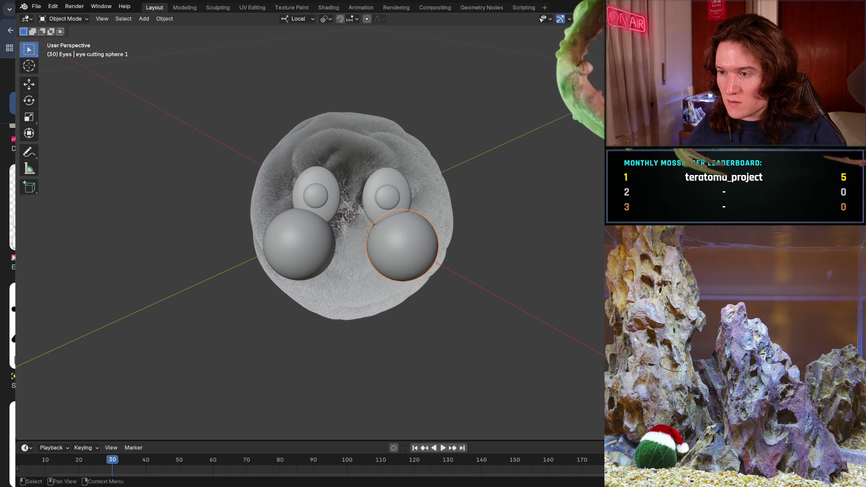
key("alt+a")
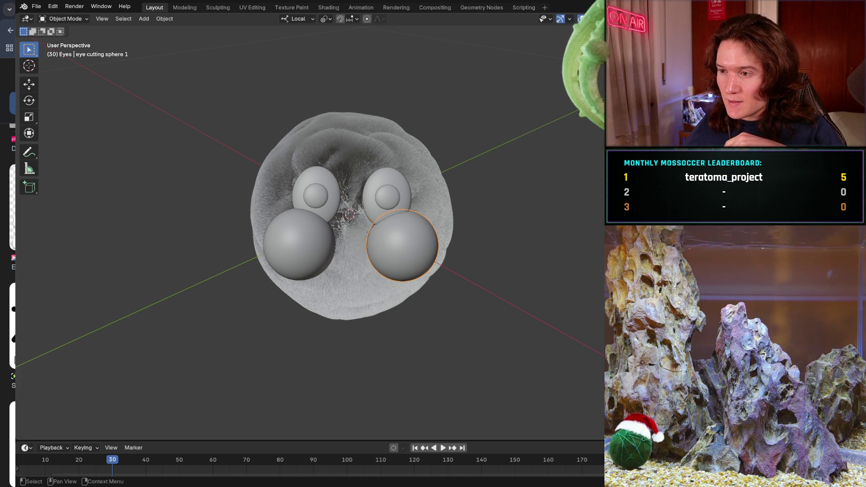
left_click(347, 294)
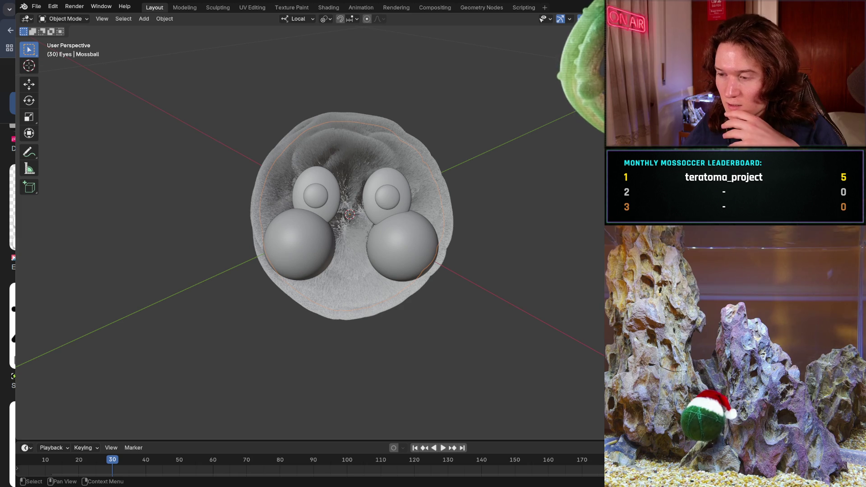
Step: Create two collections from the Ambience collection named 'Eye cutting collection 1' and 'Eye cutting collection 2'
left_click(631, 34)
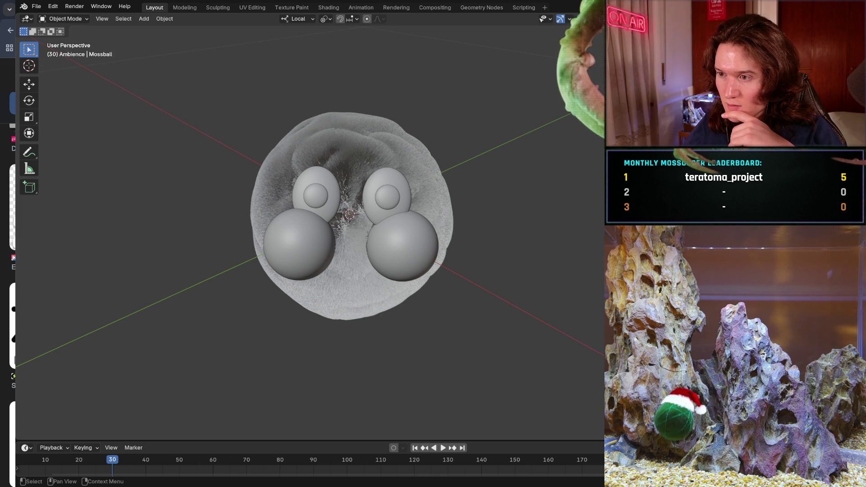
right_click(632, 34)
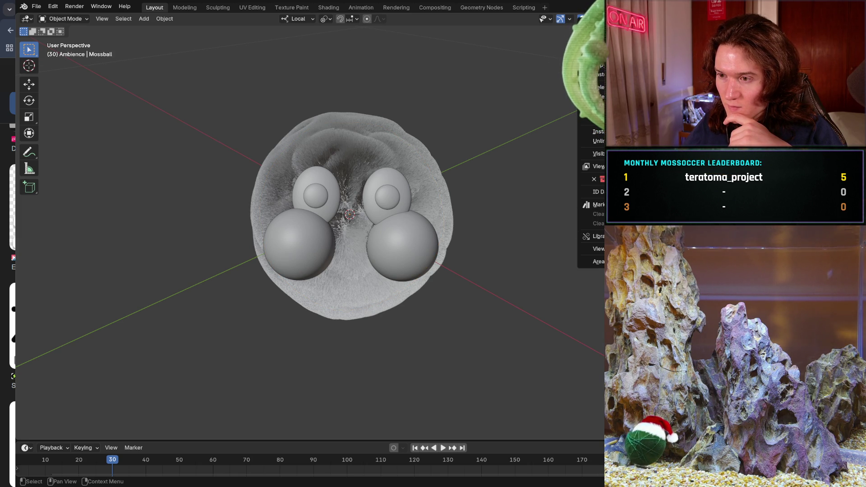
key("Escape")
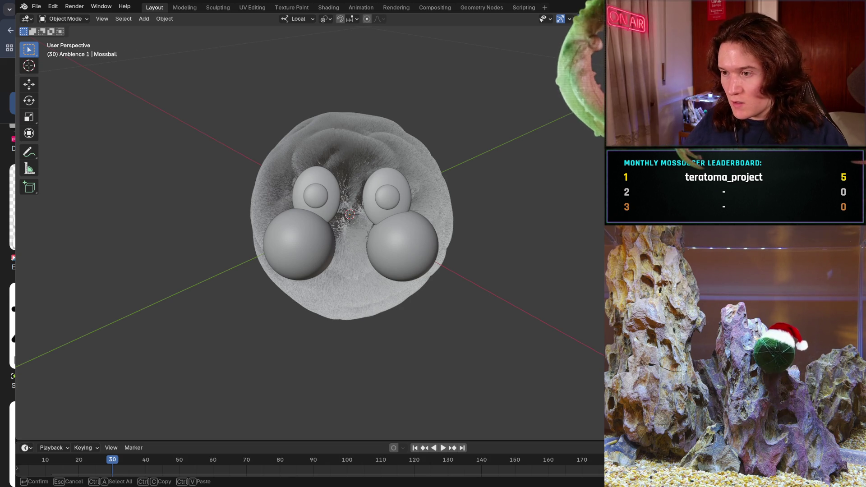
key("Return")
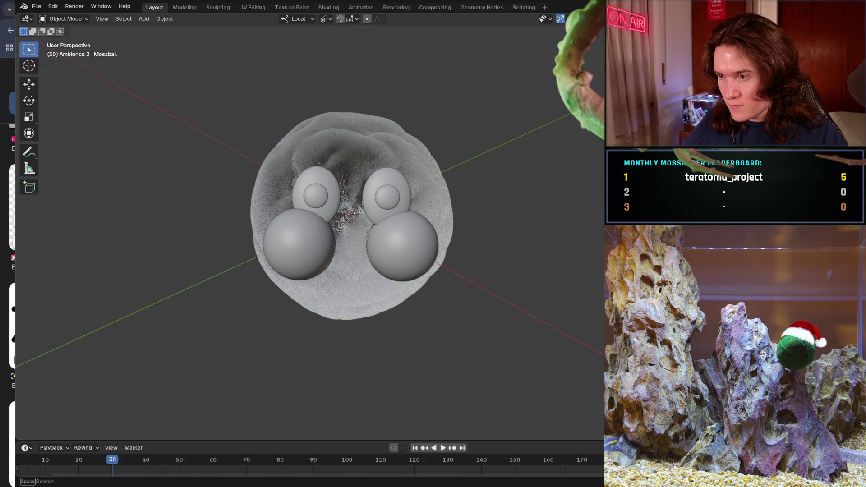
key("F2")
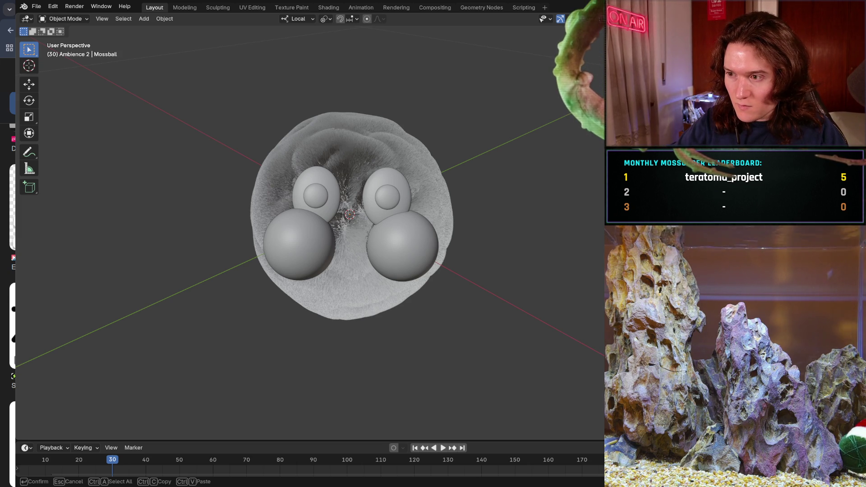
key("Return")
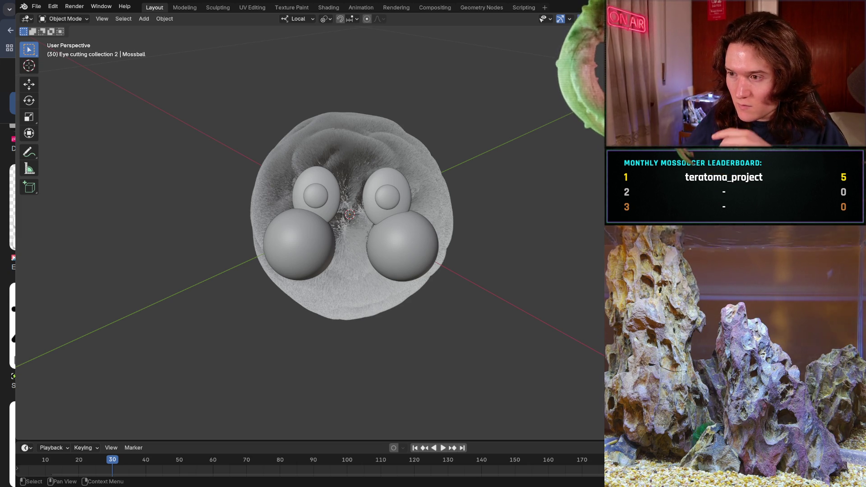
Step: Copy the front eye-cutting spheres and paste copies into each eye cutting collection
left_click(403, 246)
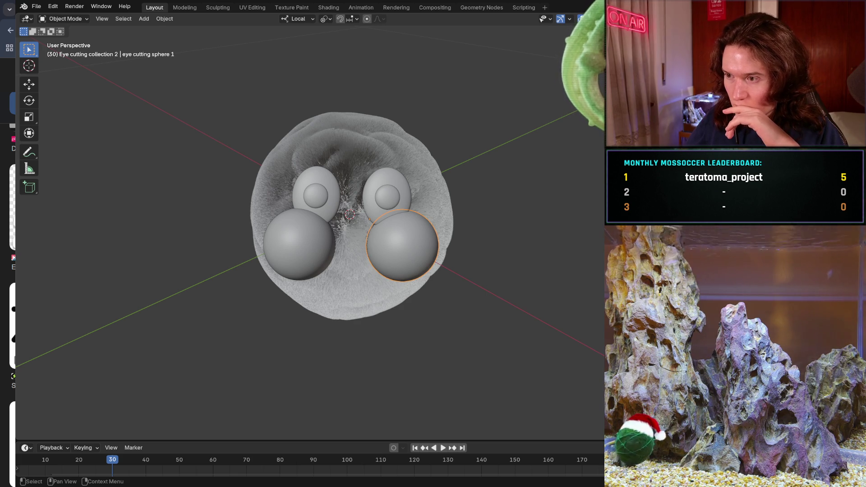
left_click(299, 244)
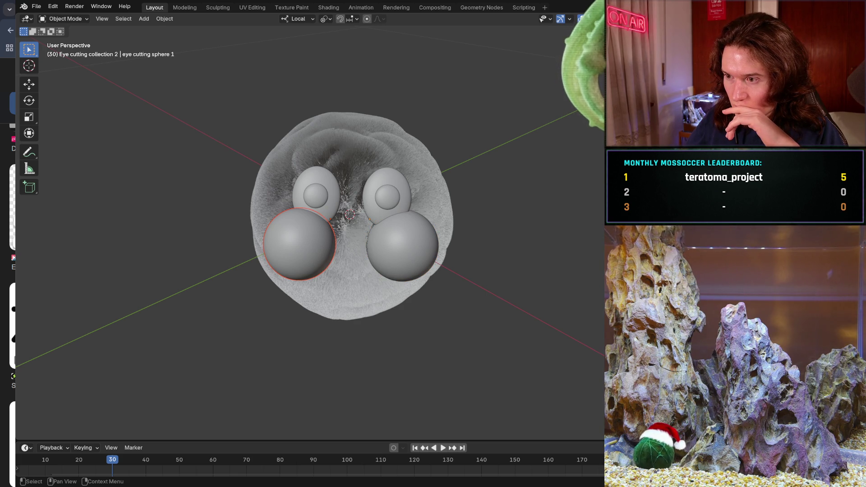
key("alt+a")
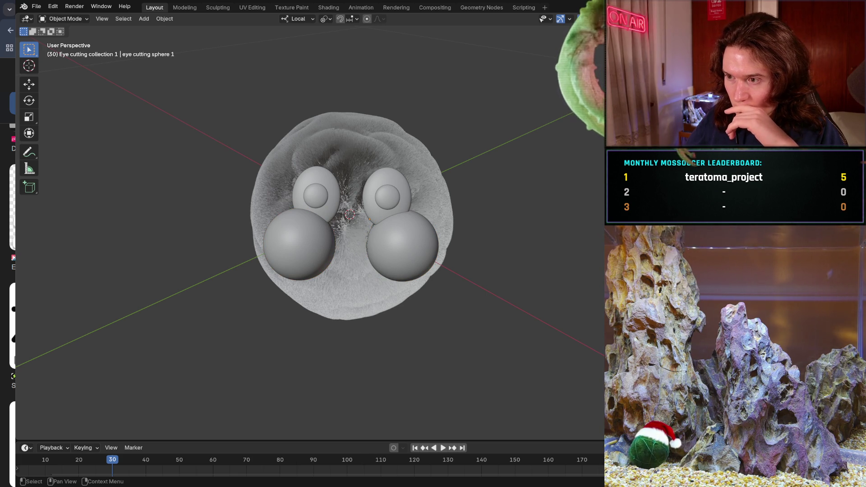
left_click(402, 246)
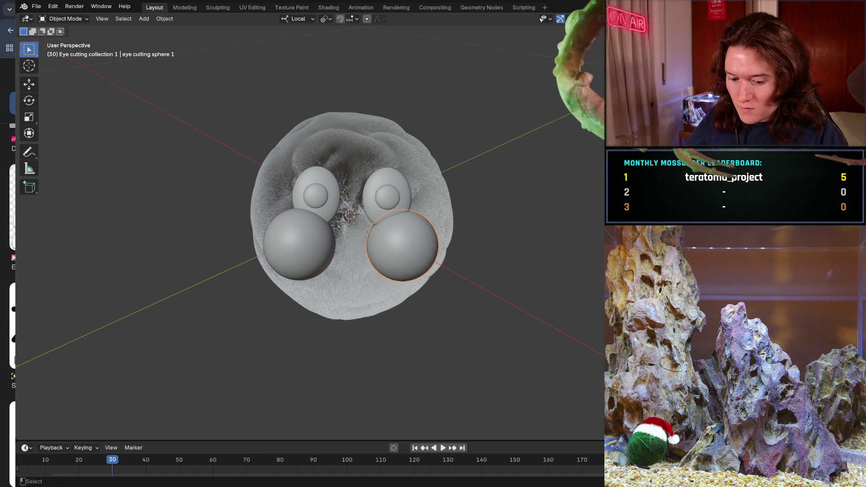
key("ctrl+v")
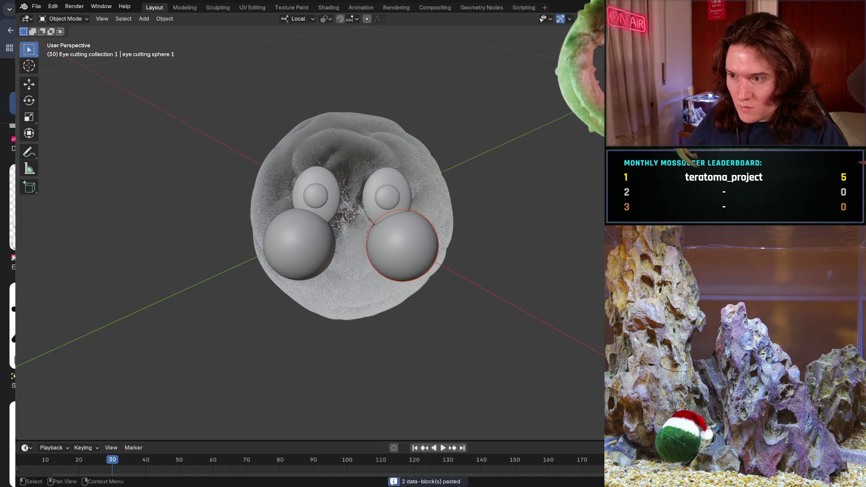
left_click(299, 243)
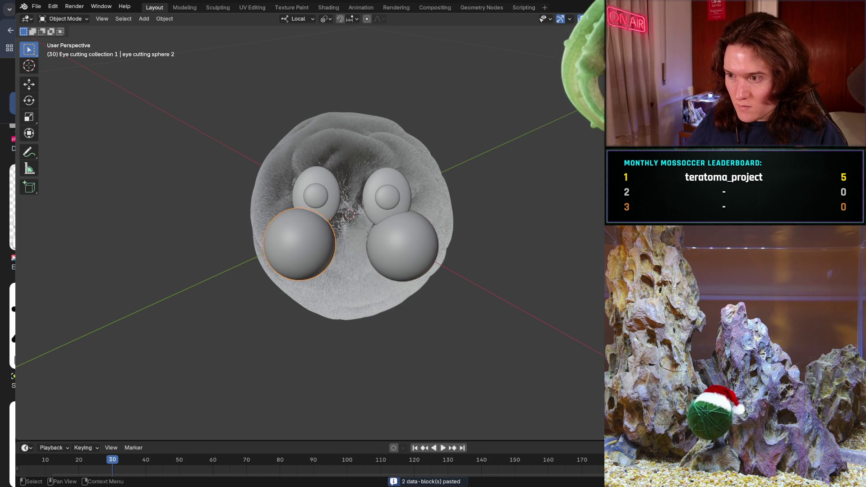
key("ctrl+c")
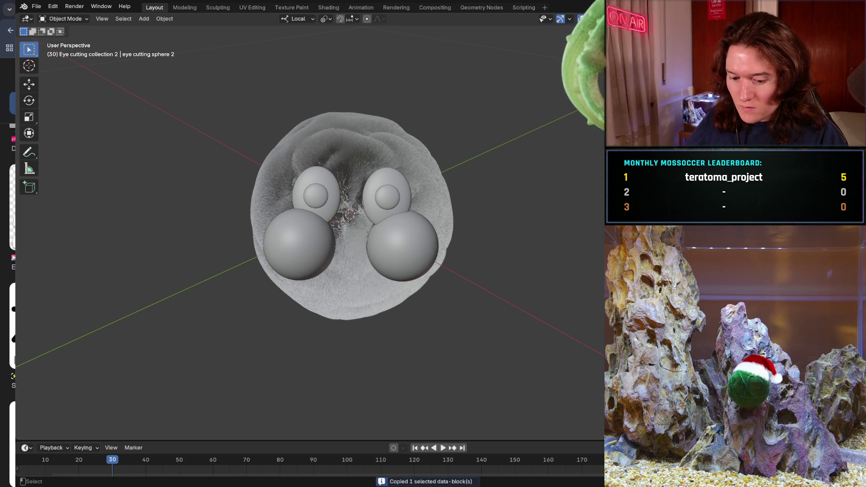
key("ctrl+v")
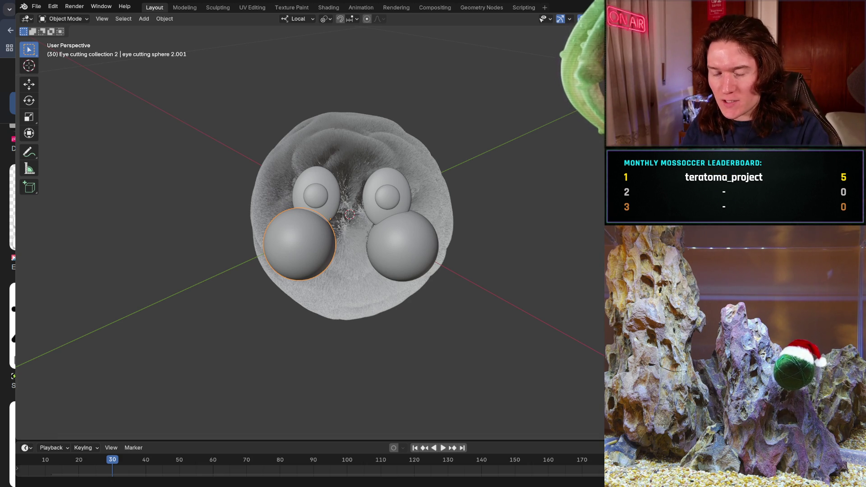
scroll(314, 266, "up", 2)
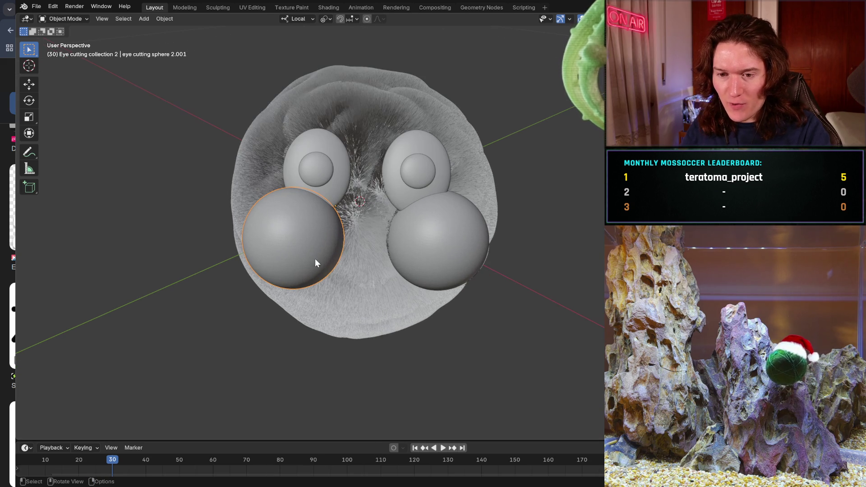
key("shift")
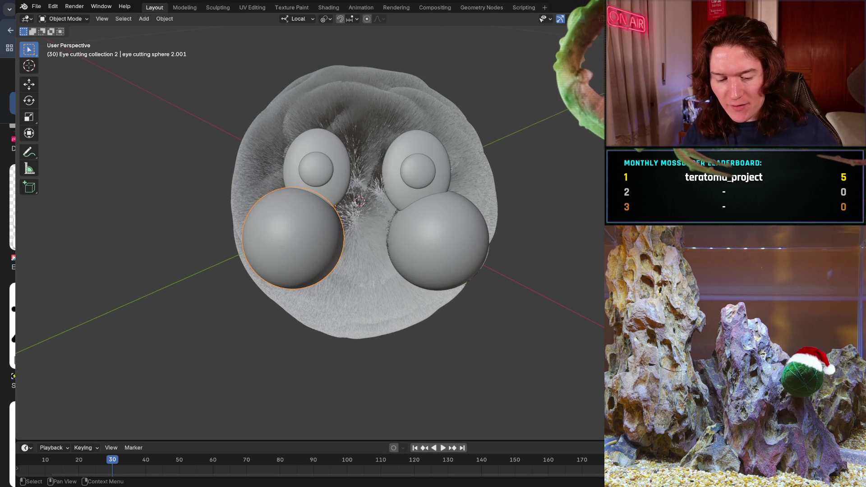
left_click(387, 206)
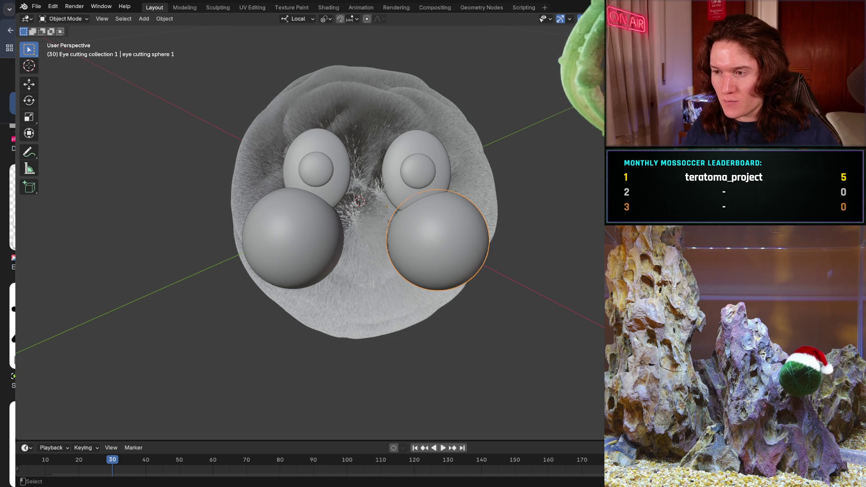
key("Up")
key("Up")
key("Up")
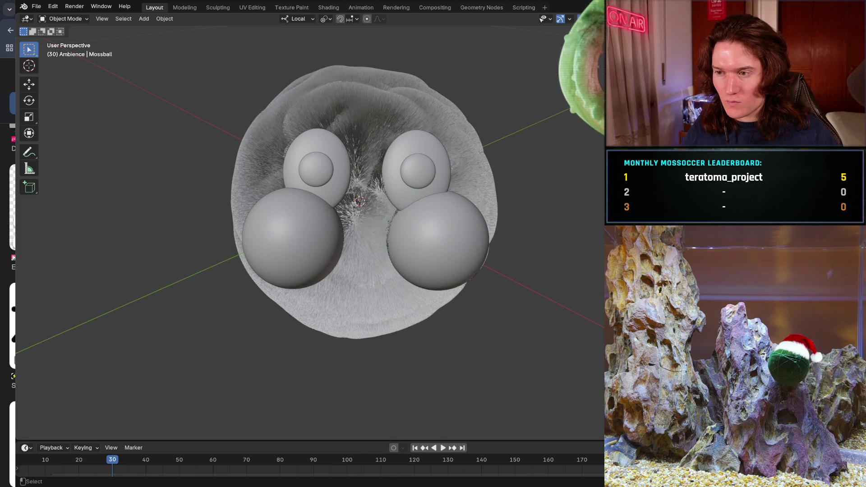
key("Down")
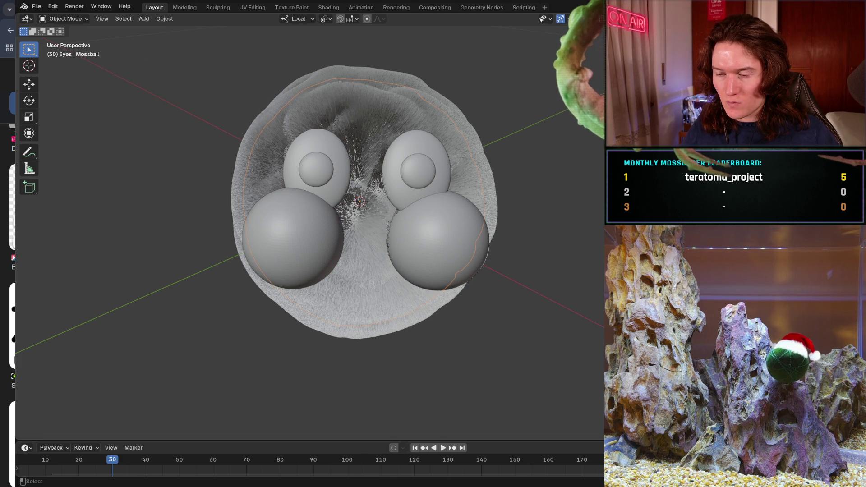
key("Down")
key("Down")
key("Down")
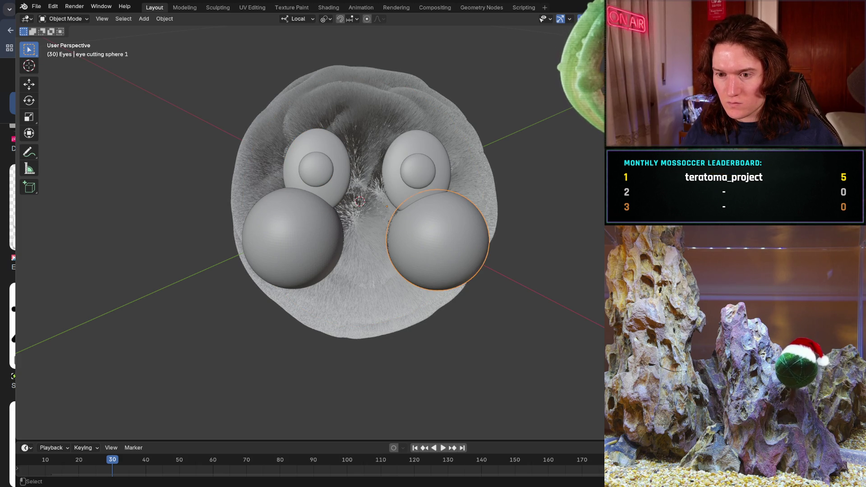
key("Left")
key("Down")
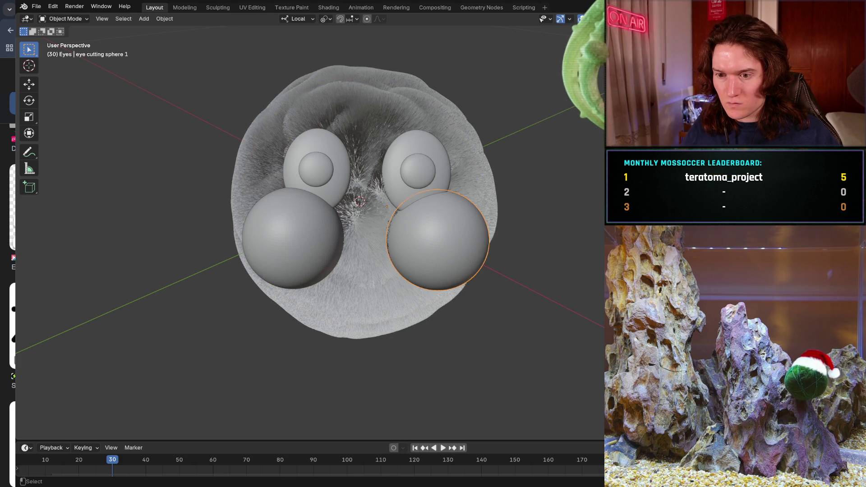
key("alt+h")
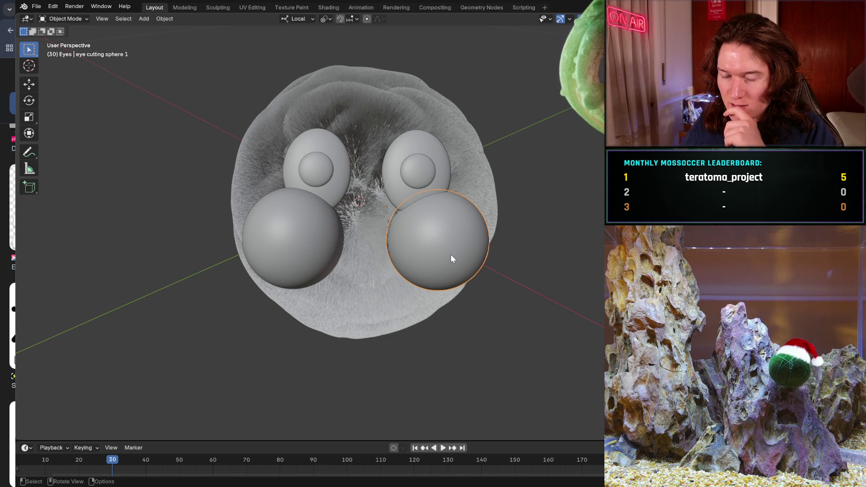
Step: Raise the right eye-cutting sphere up over the top of the right eye
left_click_drag(448, 261, 438, 240)
mouse_move(438, 240)
middle_mouse_down()
mouse_move(429, 245)
mouse_move(444, 268)
middle_mouse_up()
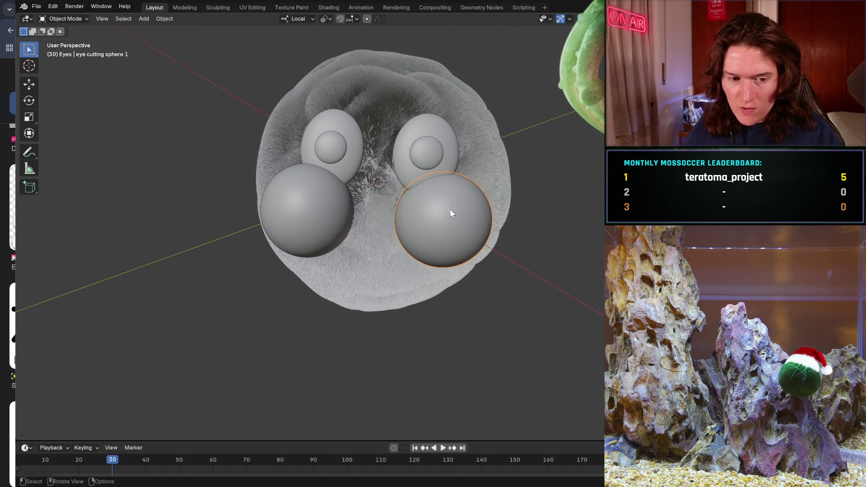
key("g")
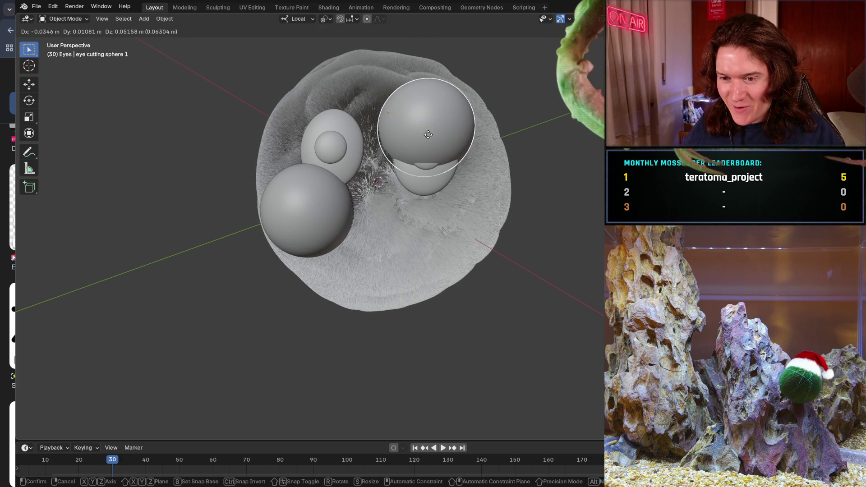
left_click(428, 134)
mouse_move(313, 189)
middle_mouse_down()
mouse_move(409, 177)
mouse_move(307, 170)
middle_mouse_up()
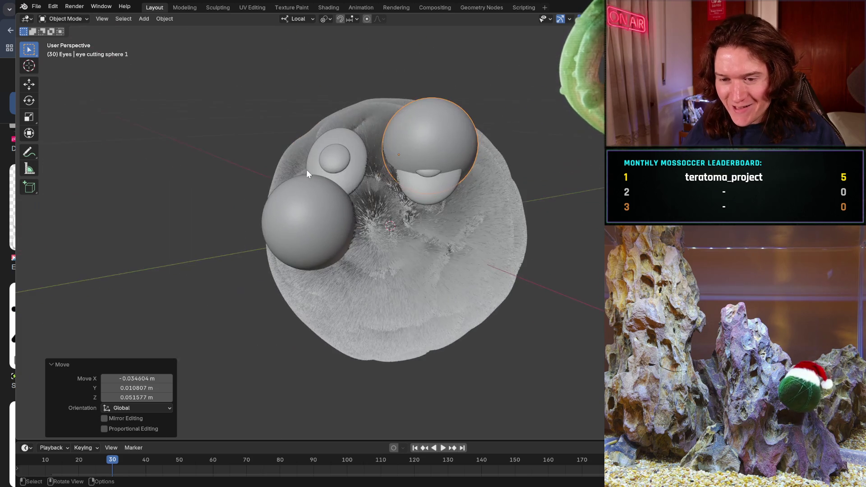
Step: Raise the left eye-cutting sphere over its eye and shift the right one slightly
left_click(332, 217)
mouse_move(331, 217)
middle_mouse_down()
mouse_move(376, 239)
mouse_move(348, 230)
middle_mouse_up()
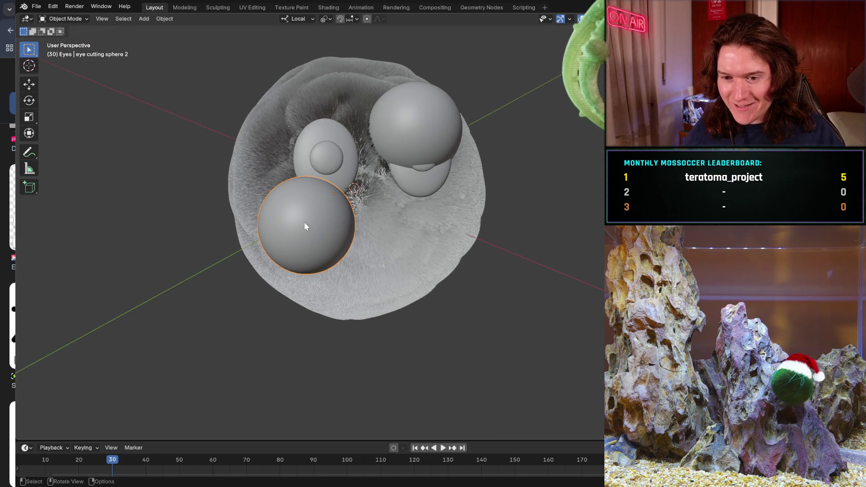
key("g")
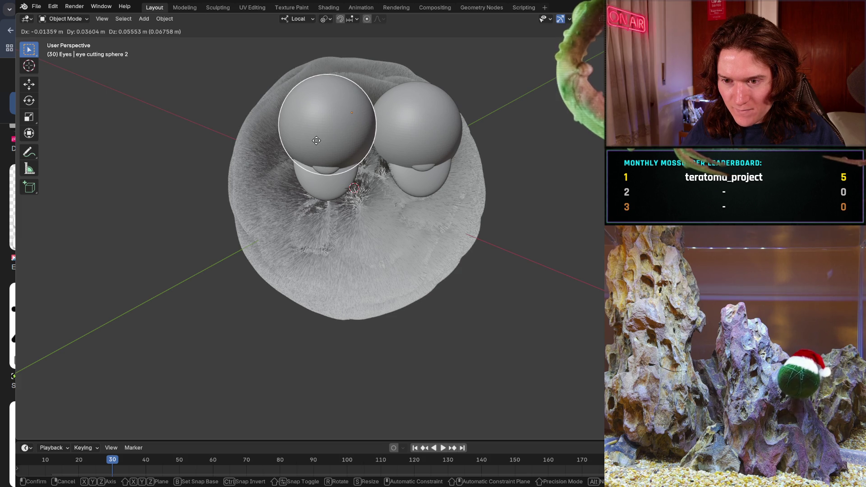
left_click(317, 142)
middle_click_drag(395, 180, 380, 186)
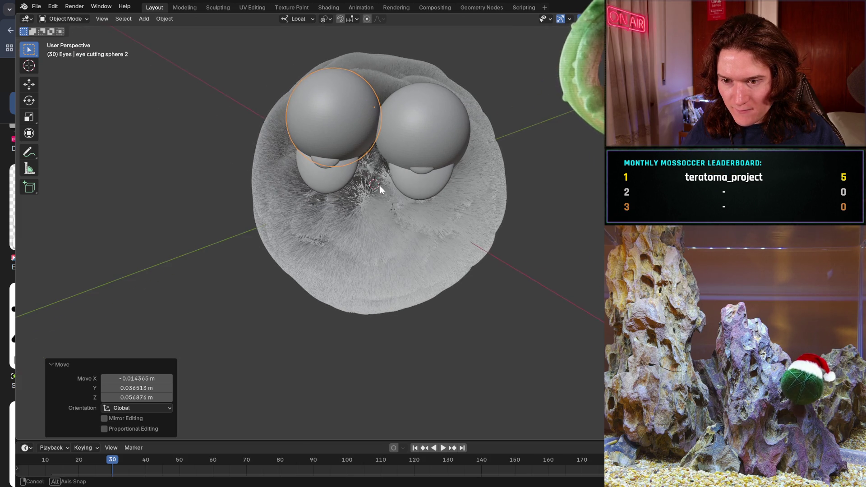
left_click(431, 127)
key("g")
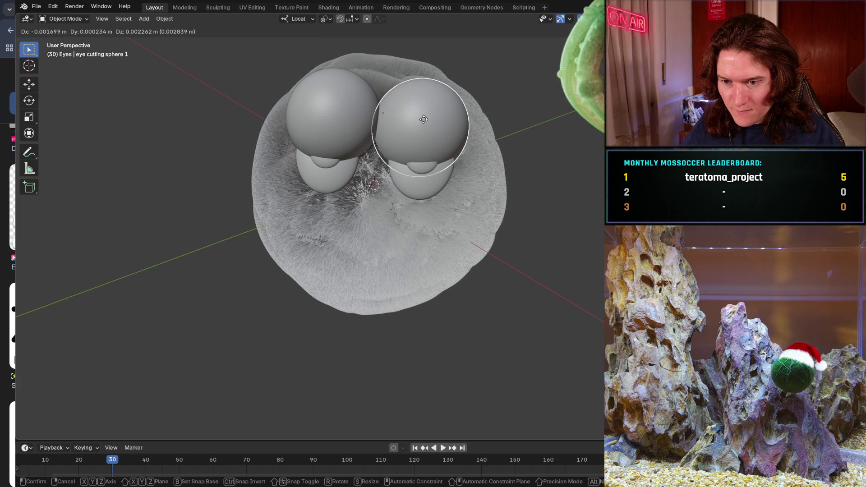
left_click(424, 119)
mouse_move(334, 195)
middle_mouse_down()
mouse_move(345, 207)
mouse_move(344, 186)
mouse_move(372, 129)
mouse_move(370, 145)
mouse_move(363, 118)
mouse_move(359, 163)
mouse_move(385, 164)
mouse_move(341, 153)
mouse_move(372, 153)
mouse_move(371, 161)
mouse_move(253, 96)
mouse_move(272, 117)
mouse_move(462, 141)
mouse_move(474, 126)
mouse_move(465, 138)
middle_mouse_up()
left_click(356, 160)
Step: Nudge eye cutting sphere 2 in several small moves until the left eyelid matches the right
key("g")
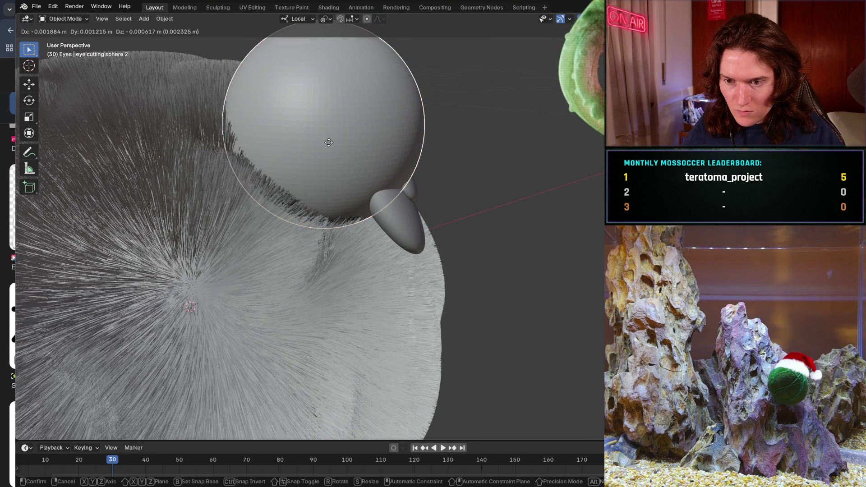
left_click(326, 145)
mouse_move(326, 145)
middle_mouse_down()
mouse_move(325, 180)
mouse_move(313, 189)
mouse_move(525, 181)
mouse_move(320, 199)
mouse_move(332, 207)
mouse_move(344, 189)
mouse_move(326, 147)
mouse_move(334, 146)
middle_mouse_up()
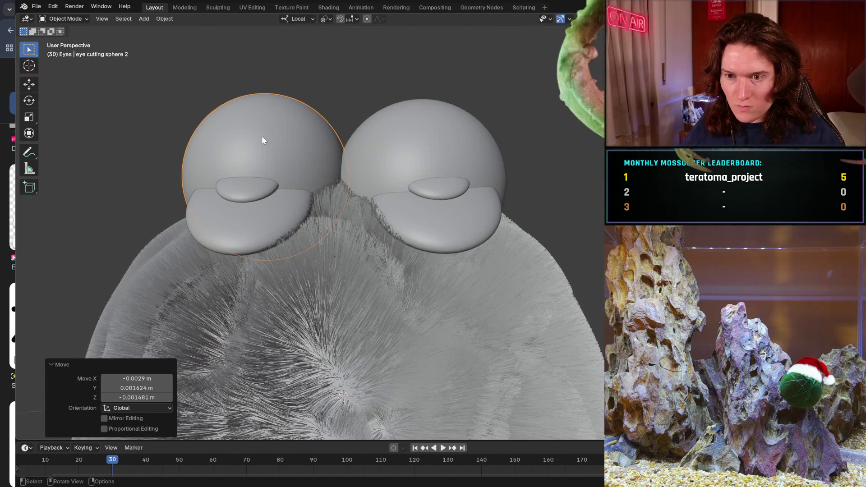
key("g")
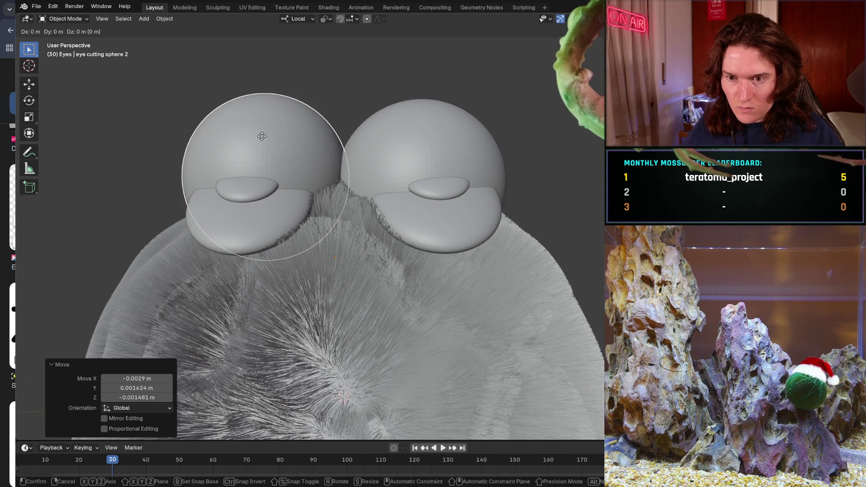
left_click(263, 137)
middle_click_drag(264, 138, 273, 210)
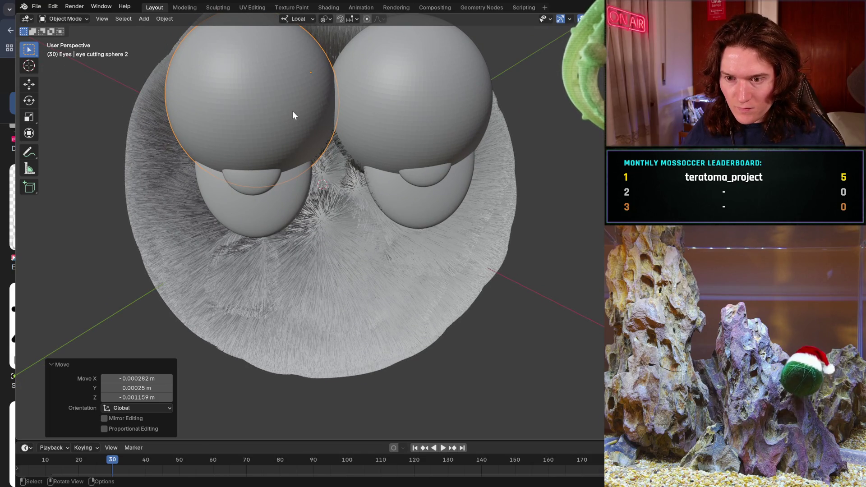
key("g")
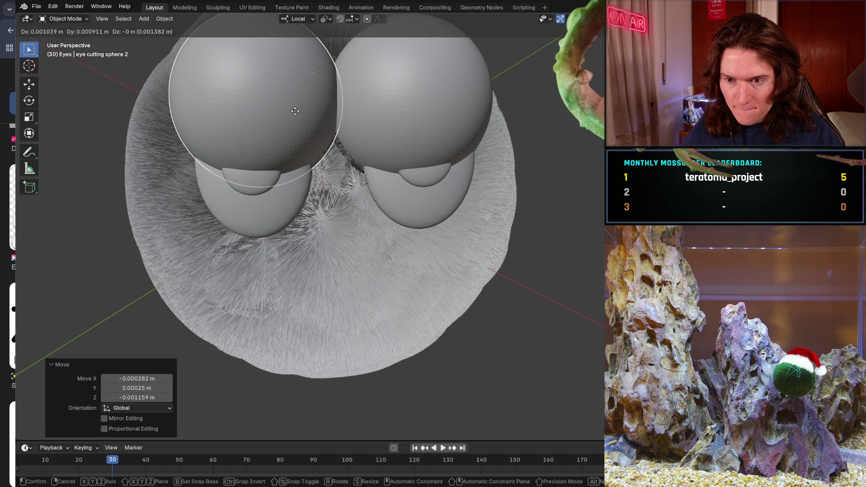
left_click(295, 111)
mouse_move(350, 142)
middle_mouse_down()
mouse_move(344, 112)
mouse_move(347, 186)
mouse_move(350, 136)
mouse_move(315, 155)
mouse_move(236, 120)
middle_mouse_up()
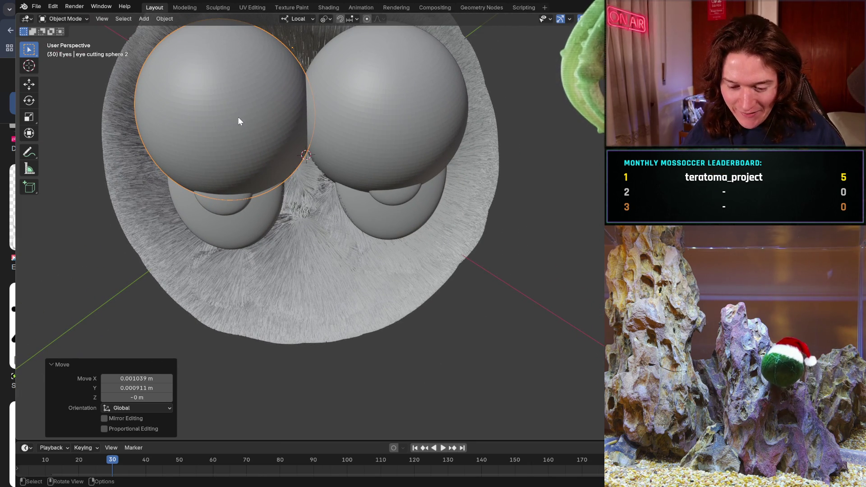
key("g")
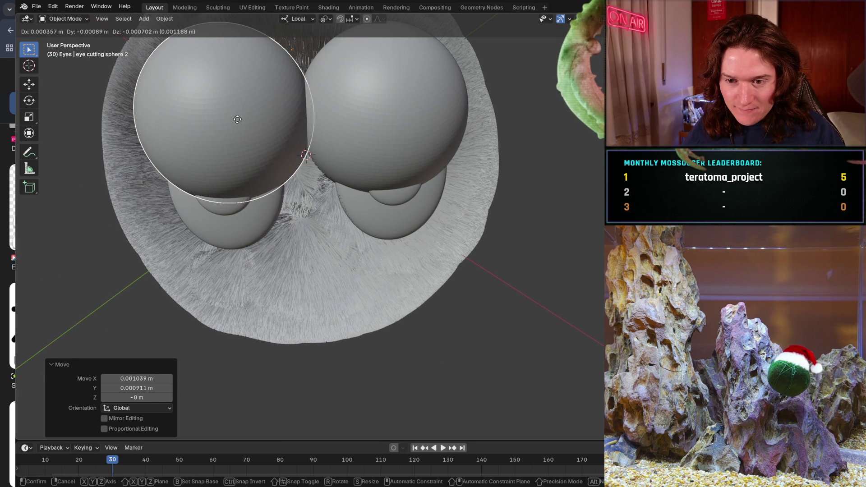
left_click(239, 124)
mouse_move(237, 119)
middle_mouse_down()
mouse_move(310, 189)
mouse_move(305, 173)
mouse_move(331, 148)
mouse_move(307, 156)
mouse_move(307, 209)
mouse_move(311, 189)
mouse_move(269, 181)
mouse_move(311, 150)
mouse_move(320, 205)
mouse_move(323, 187)
mouse_move(436, 136)
mouse_move(315, 158)
mouse_move(228, 129)
mouse_move(441, 151)
mouse_move(432, 166)
mouse_move(334, 167)
mouse_move(308, 181)
middle_mouse_up()
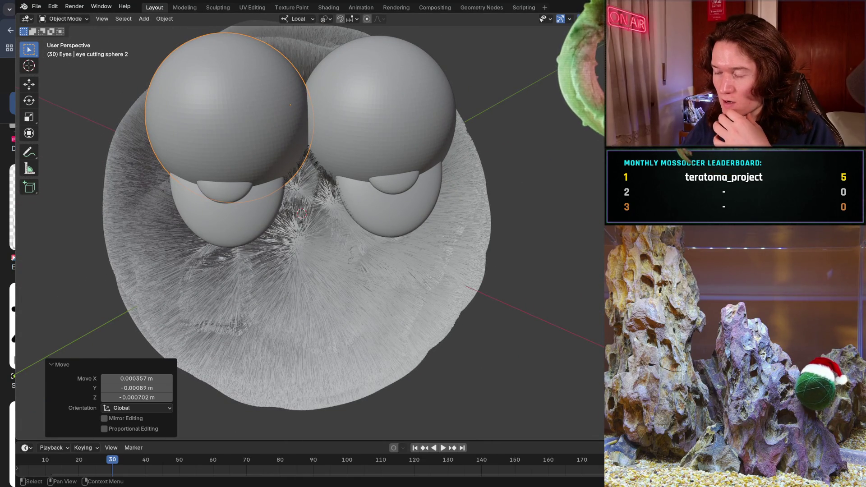
Step: Hide pupil 2 and pupil 1, leaving only the white scleras visible
left_click(228, 223)
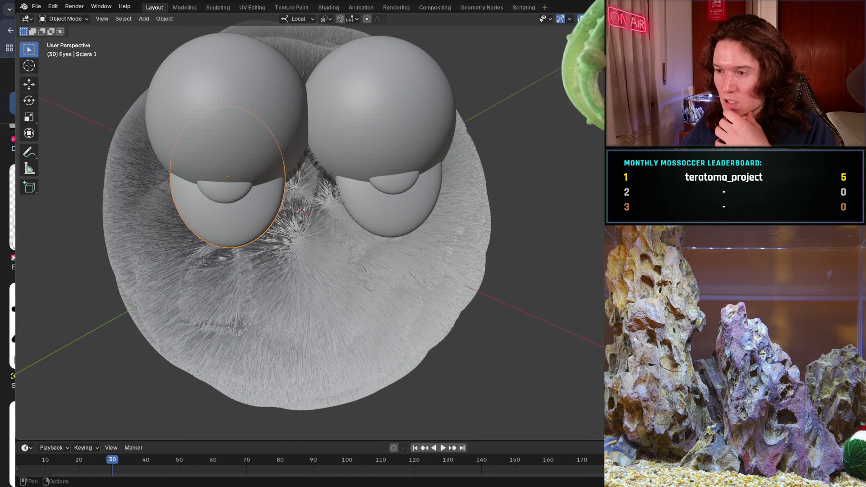
left_click(393, 183)
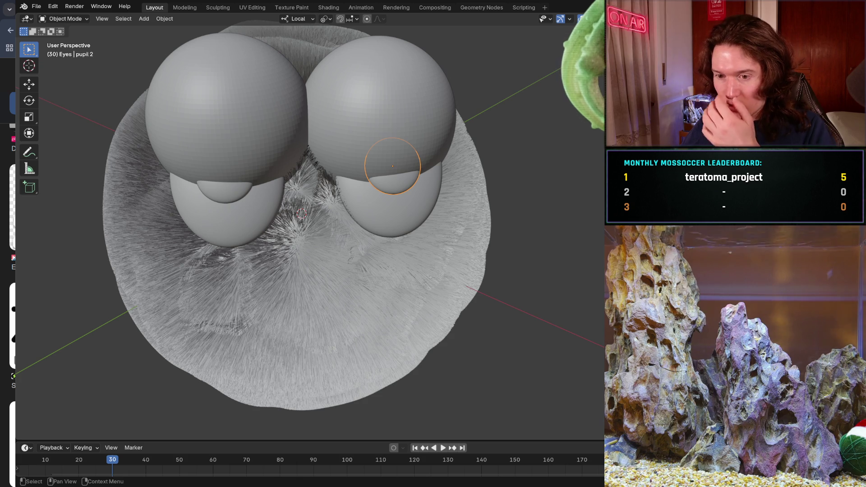
key("h")
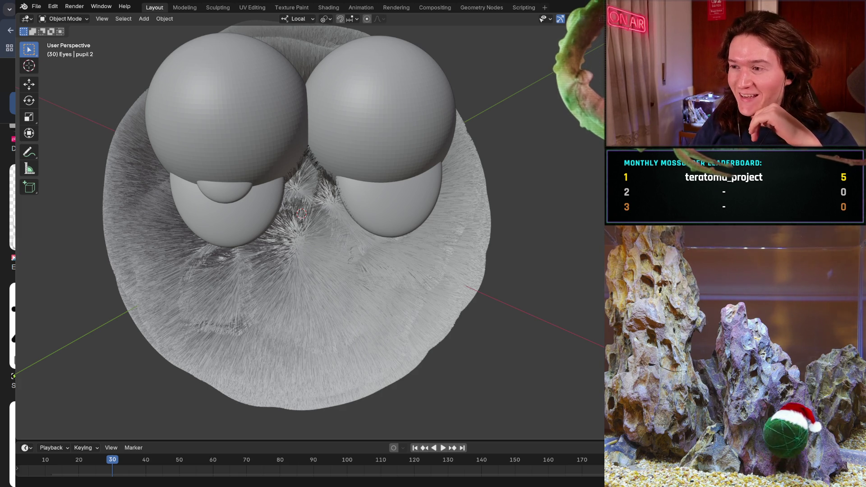
mouse_move(310, 292)
middle_mouse_down()
mouse_move(207, 248)
mouse_move(204, 235)
middle_mouse_up()
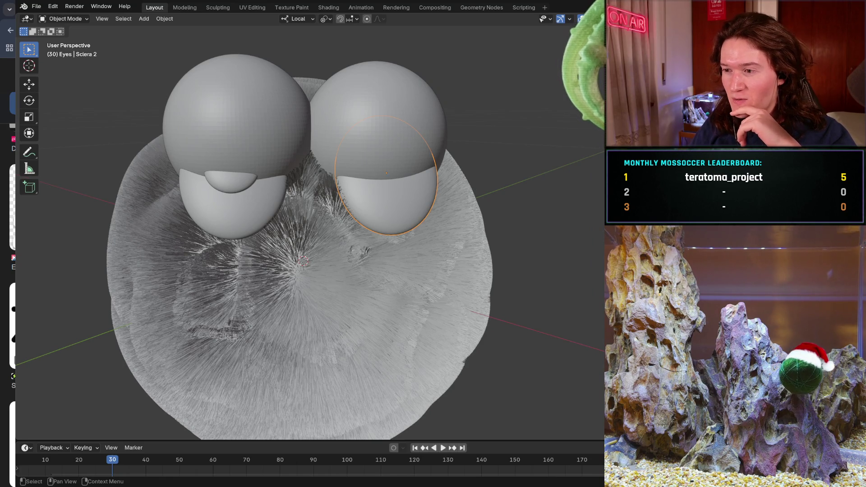
left_click(232, 181)
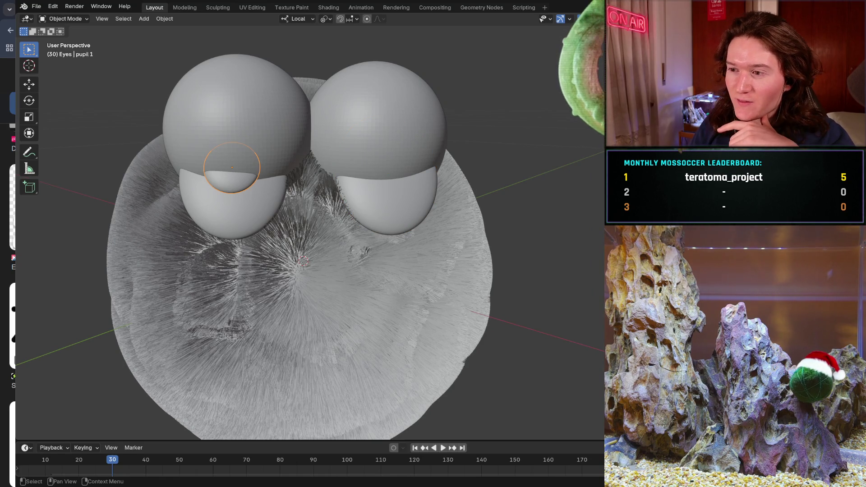
key("alt+a")
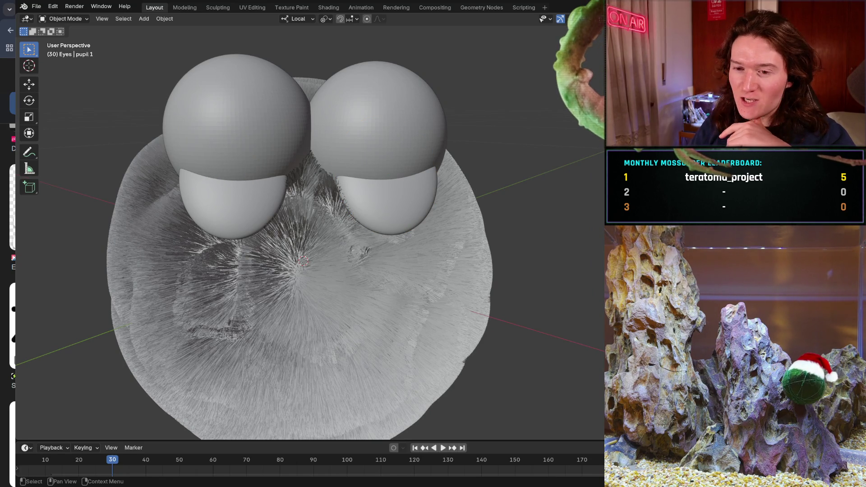
mouse_move(318, 199)
middle_mouse_down()
mouse_move(423, 196)
mouse_move(451, 206)
mouse_move(323, 188)
mouse_move(283, 221)
mouse_move(212, 174)
mouse_move(195, 195)
mouse_move(224, 195)
mouse_move(206, 187)
mouse_move(274, 188)
mouse_move(412, 201)
mouse_move(441, 187)
mouse_move(414, 179)
mouse_move(302, 178)
mouse_move(251, 196)
mouse_move(193, 193)
mouse_move(316, 190)
mouse_move(321, 205)
middle_mouse_up()
Step: Select Sclera 2 and Sclera 1 alternately to compare the two eye whites
left_click(414, 196)
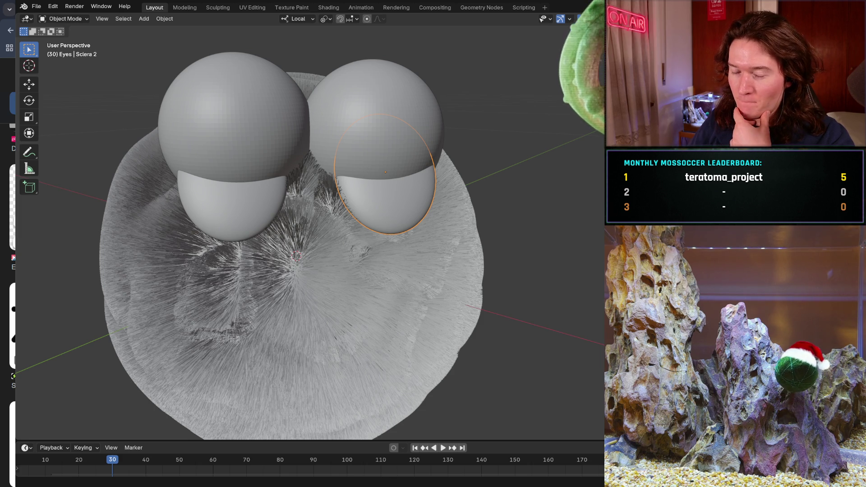
left_click(259, 213)
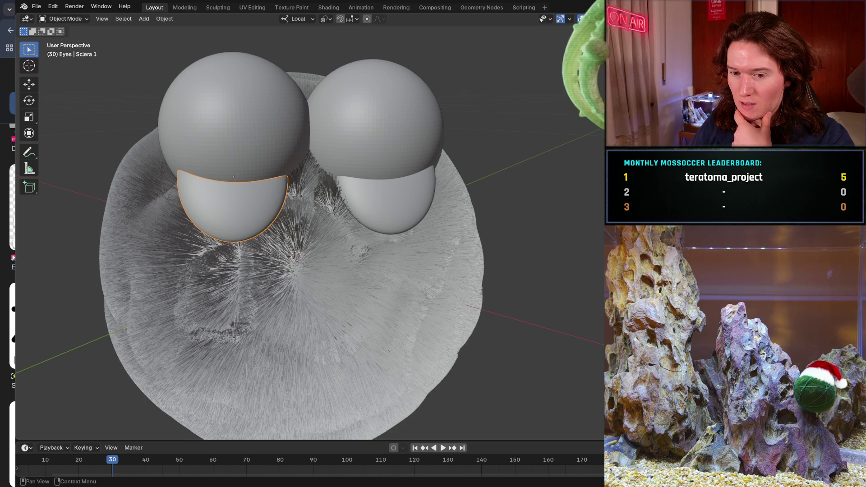
left_click(385, 203)
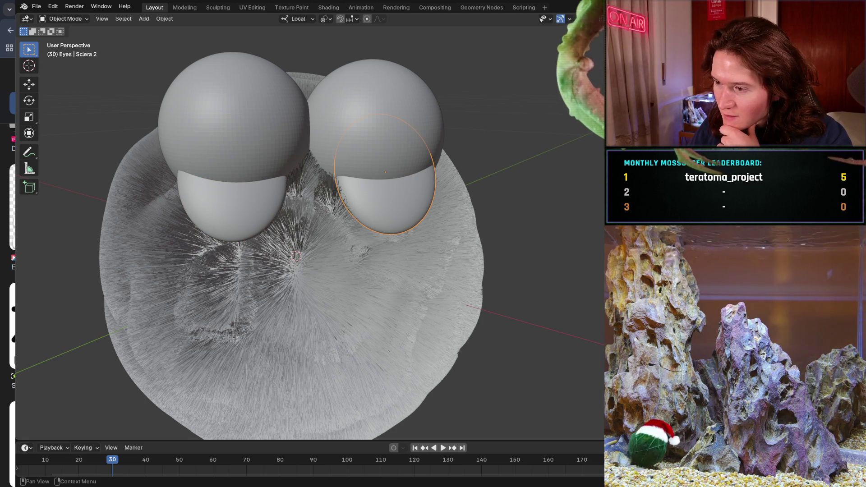
left_click(235, 220)
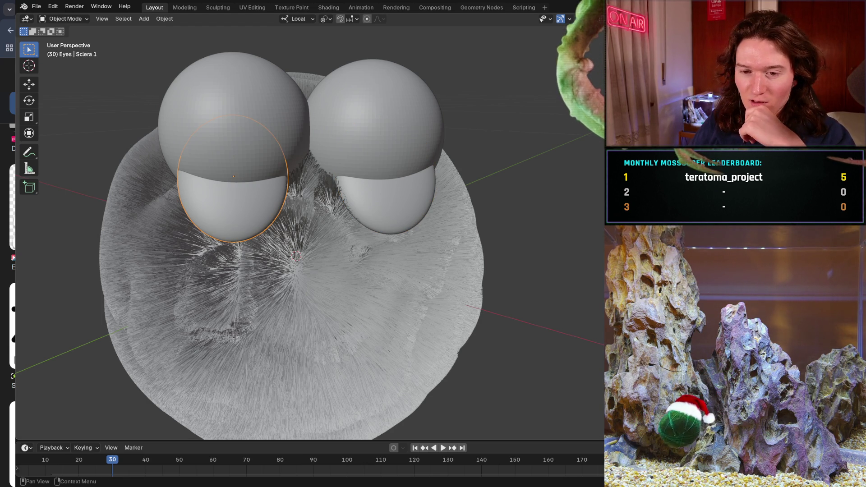
left_click(420, 203)
mouse_move(400, 253)
middle_mouse_down()
mouse_move(383, 265)
mouse_move(331, 247)
mouse_move(249, 251)
mouse_move(482, 285)
mouse_move(510, 265)
mouse_move(473, 255)
mouse_move(476, 245)
middle_mouse_up()
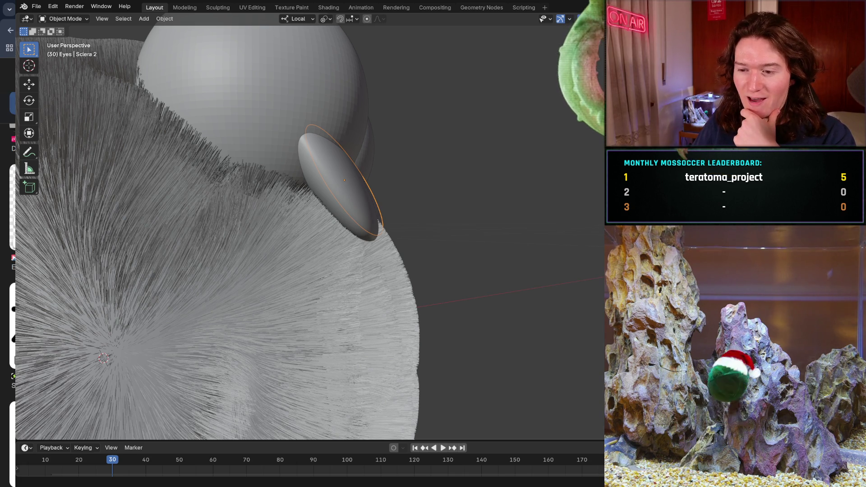
mouse_move(235, 293)
middle_mouse_down()
mouse_move(337, 264)
mouse_move(283, 244)
mouse_move(269, 264)
mouse_move(277, 259)
middle_mouse_up()
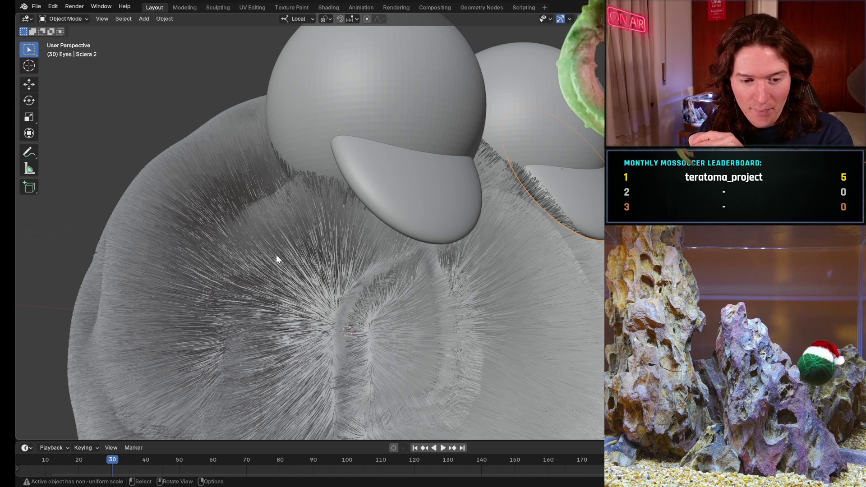
mouse_move(380, 139)
middle_mouse_down()
mouse_move(337, 199)
mouse_move(370, 206)
middle_mouse_up()
mouse_move(498, 193)
middle_mouse_down("shift")
mouse_move(209, 263)
mouse_move(284, 302)
mouse_move(303, 280)
middle_mouse_up("shift")
left_click(266, 144)
mouse_move(264, 141)
middle_mouse_down()
mouse_move(264, 267)
mouse_move(310, 261)
mouse_move(296, 259)
middle_mouse_up()
left_click(249, 261)
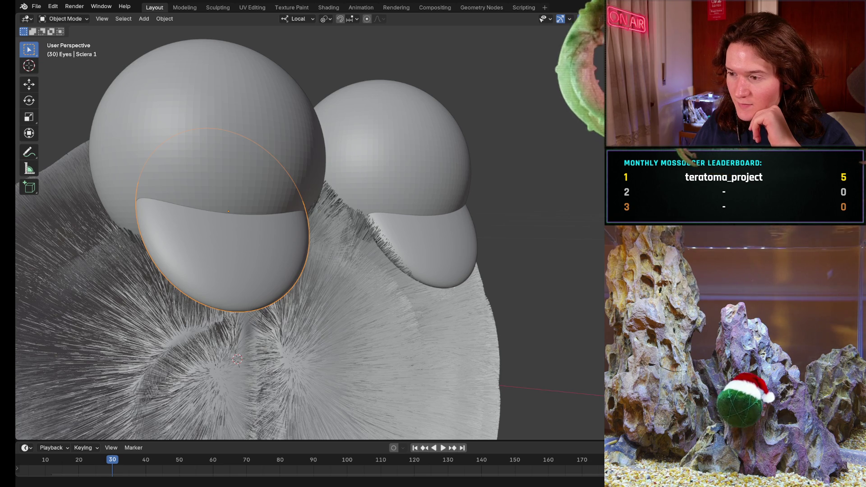
left_click(430, 267)
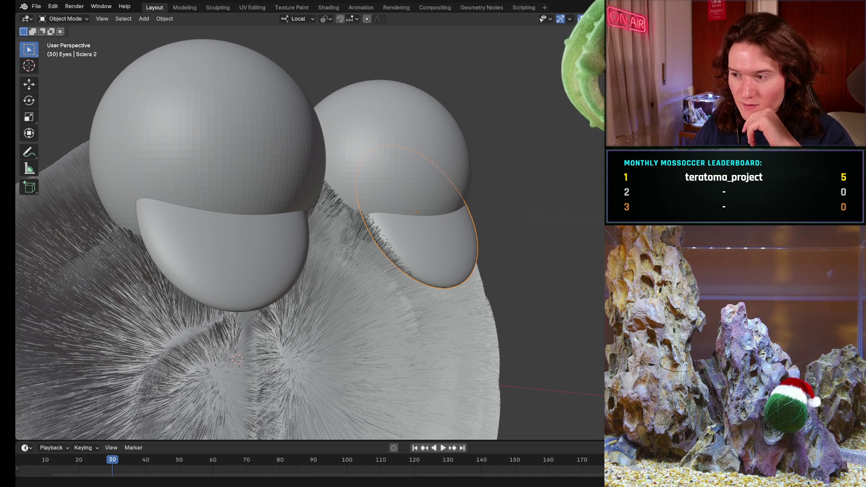
mouse_move(577, 223)
middle_mouse_down()
mouse_move(543, 244)
mouse_move(522, 245)
mouse_move(398, 199)
mouse_move(345, 307)
mouse_move(361, 282)
mouse_move(432, 331)
mouse_move(464, 329)
middle_mouse_up()
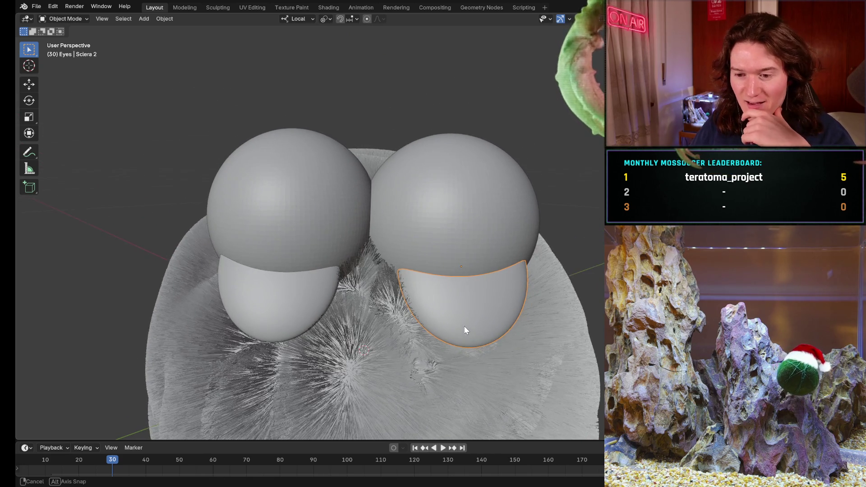
left_click(344, 248)
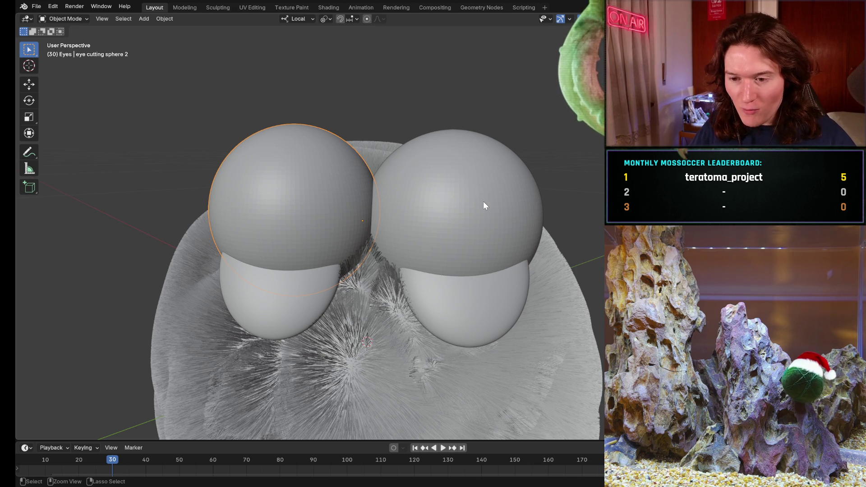
Step: Select both eye cutting spheres and move them slightly down over the eyes
left_click(461, 237)
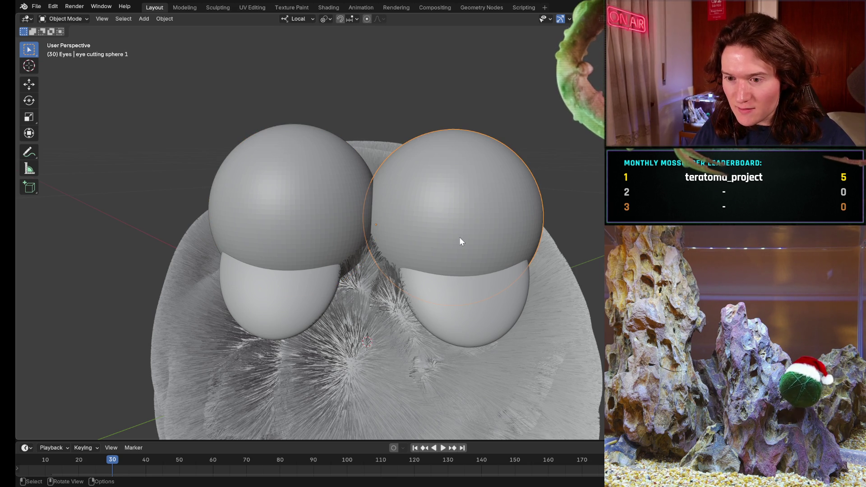
left_click(323, 220, "shift")
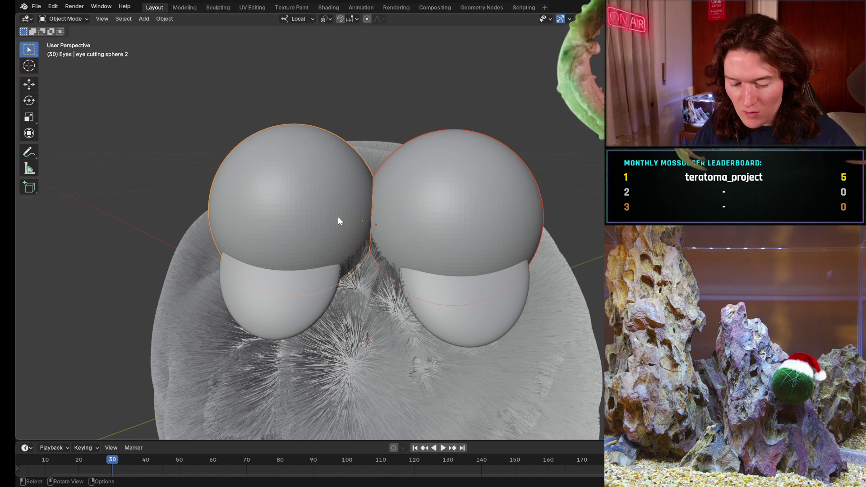
key("g")
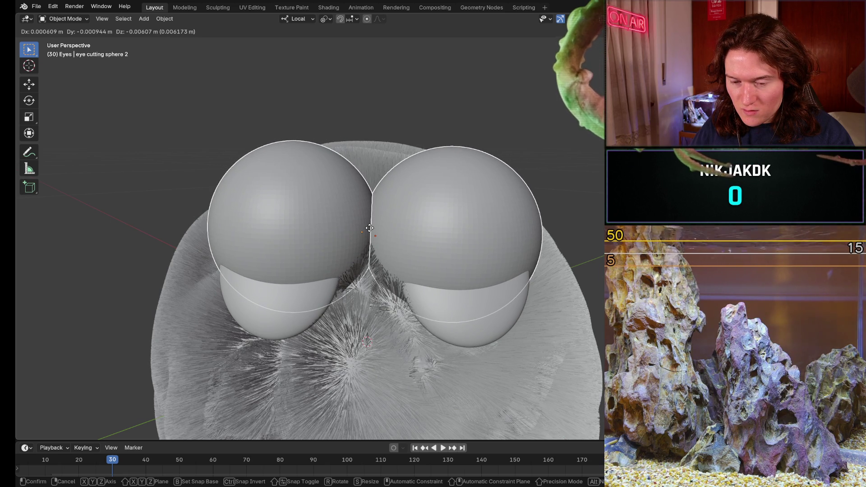
left_click(369, 231)
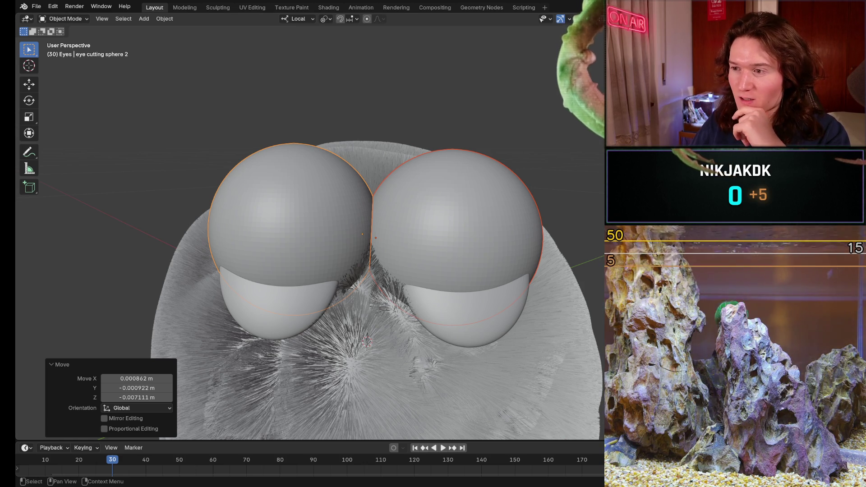
left_click(505, 308)
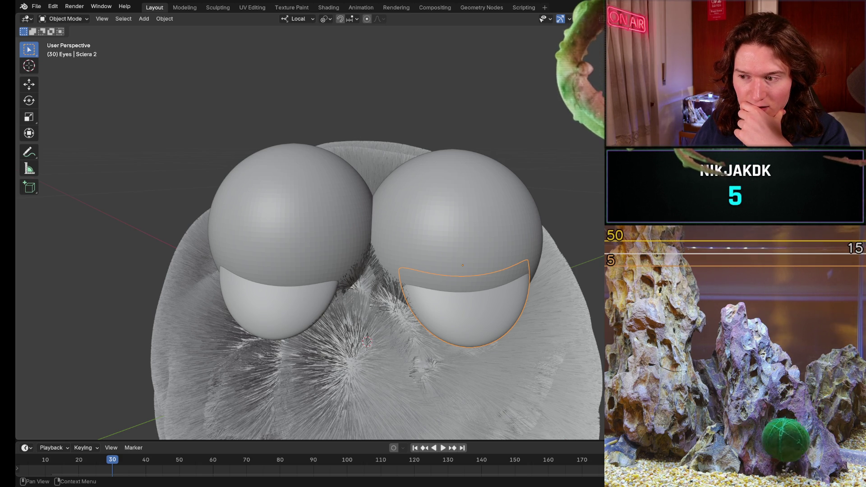
left_click(257, 227)
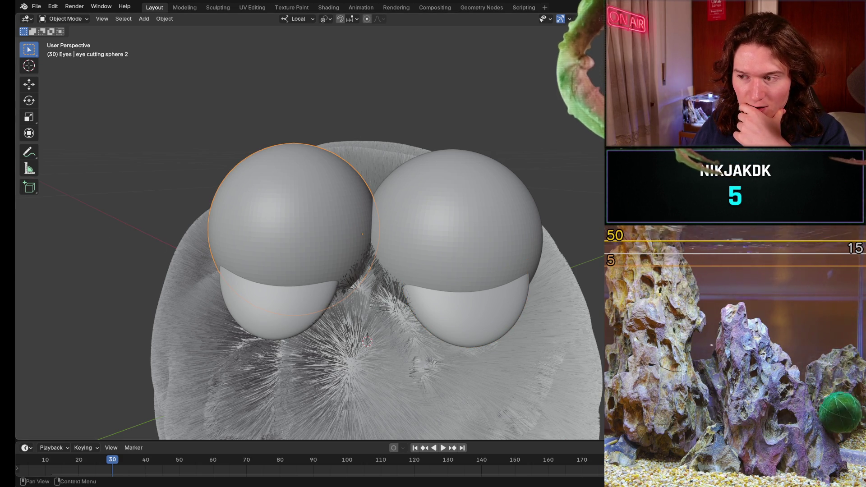
left_click(265, 301)
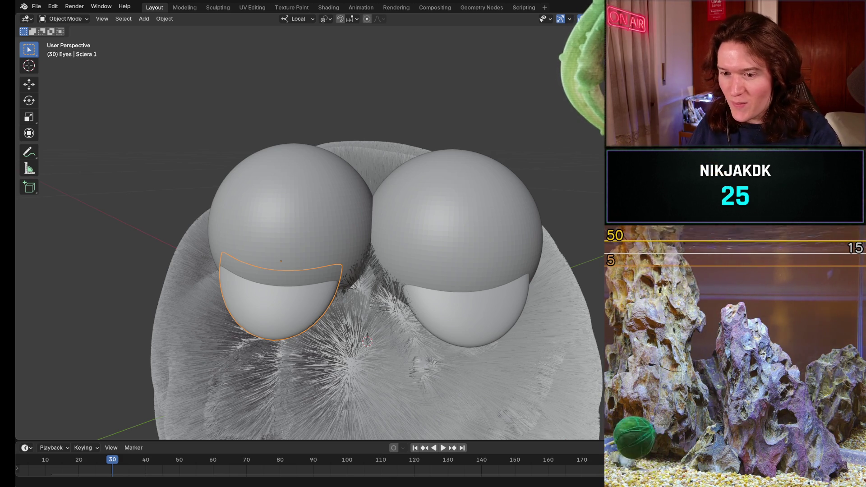
Step: Hide Sclera 1 and shrink Sclera 2 back inside the right eyeball
key("h")
left_click(468, 320)
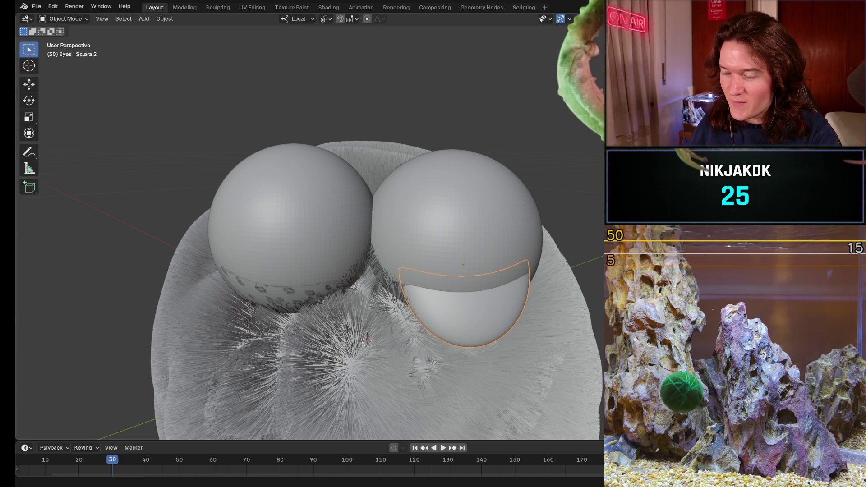
key("alt+s")
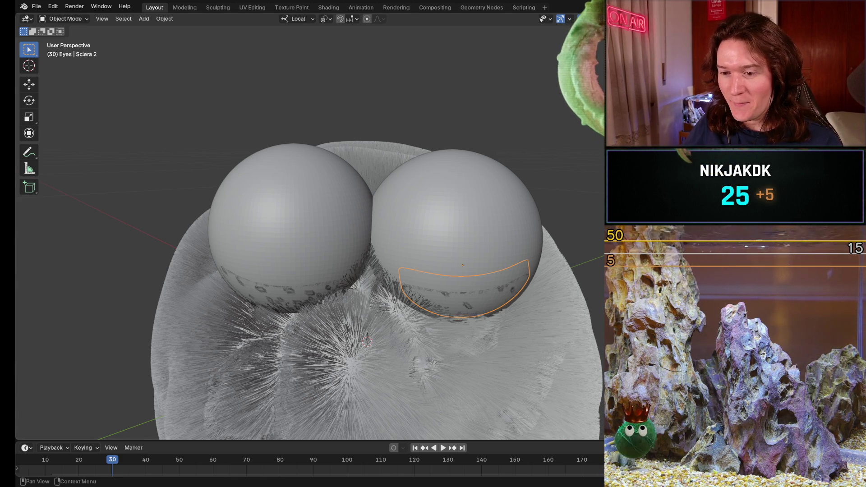
Step: Hide both eye-cutting spheres to reveal the curved, eyelid-shaped eyes
left_click(274, 208)
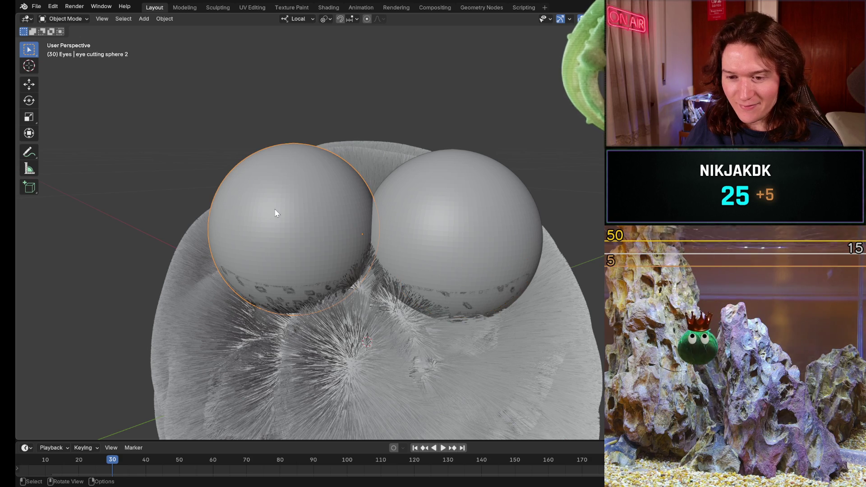
key("h")
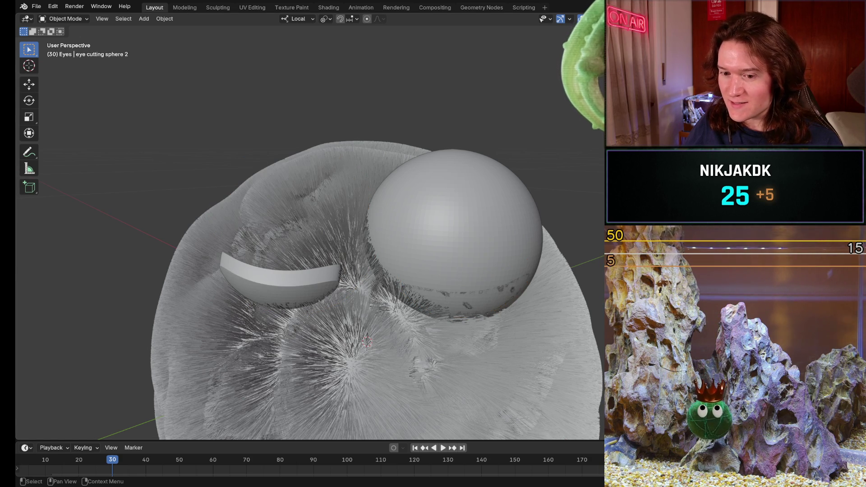
left_click(476, 236)
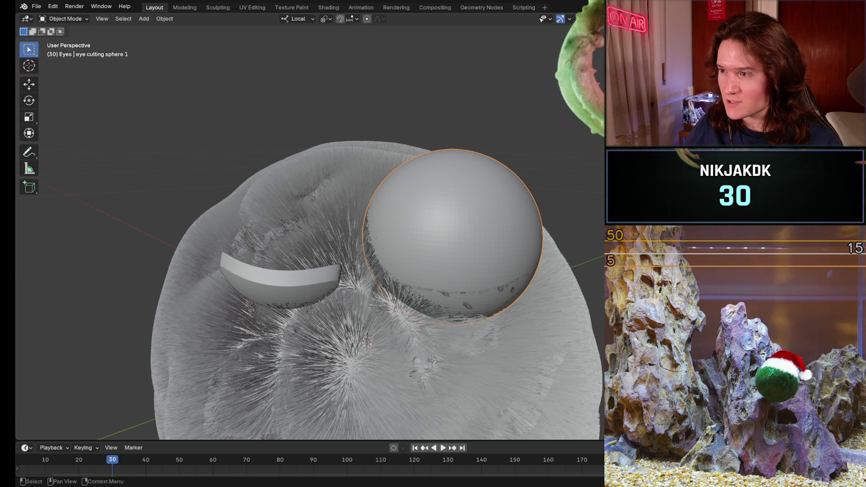
key("h")
mouse_move(360, 236)
middle_mouse_down()
mouse_move(368, 329)
mouse_move(375, 262)
mouse_move(368, 250)
middle_mouse_up()
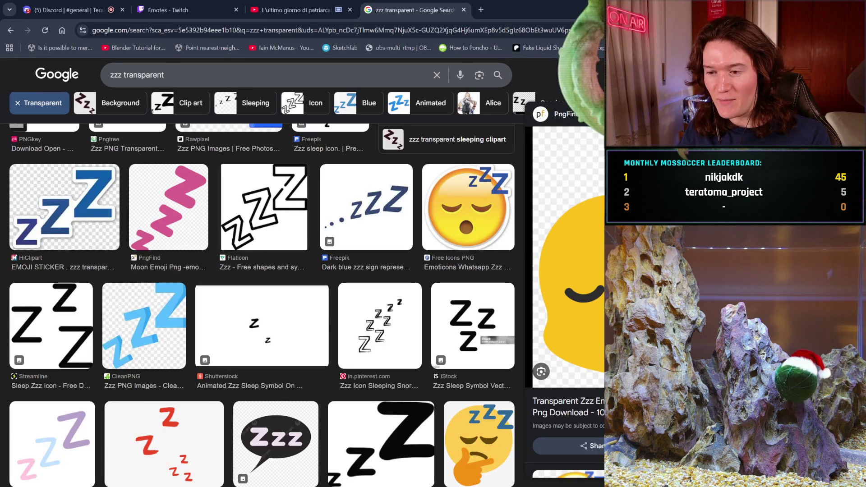
Step: Search Google Images for 'lightning stones' in a new tab
left_click(485, 10)
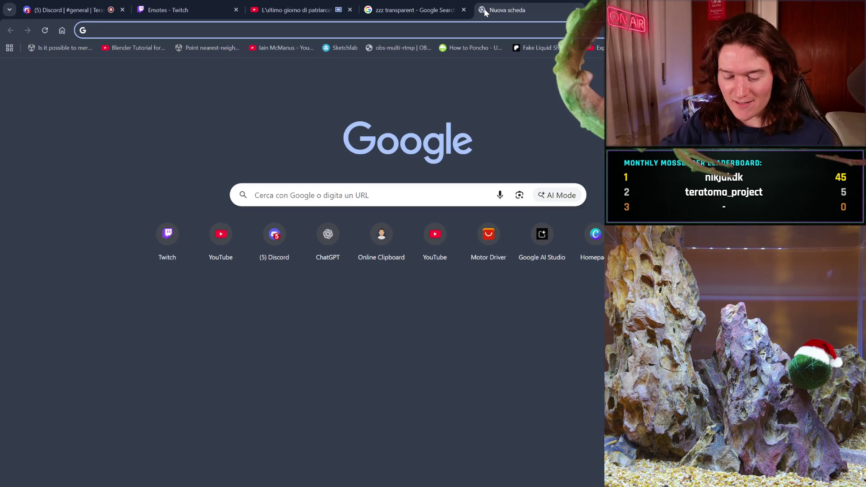
type("light")
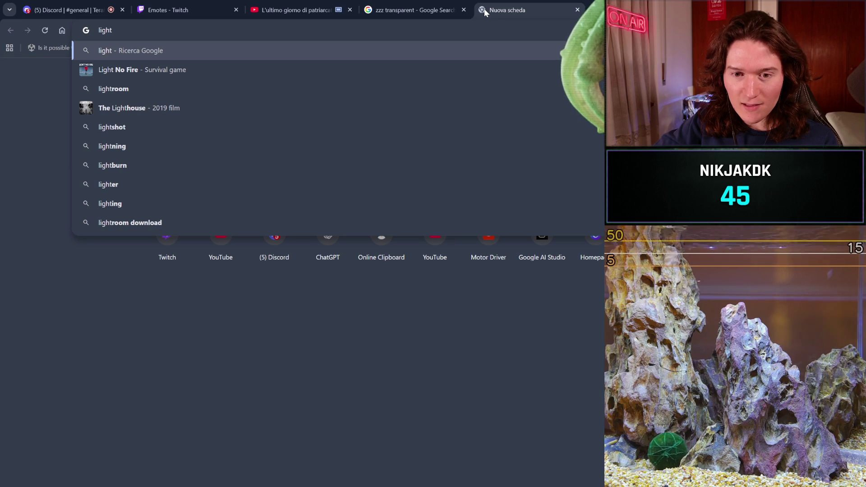
type("ning")
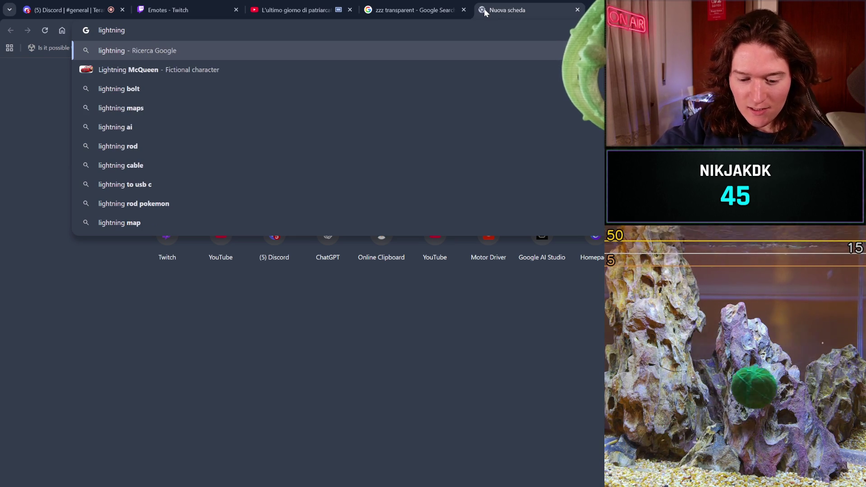
type(" stones")
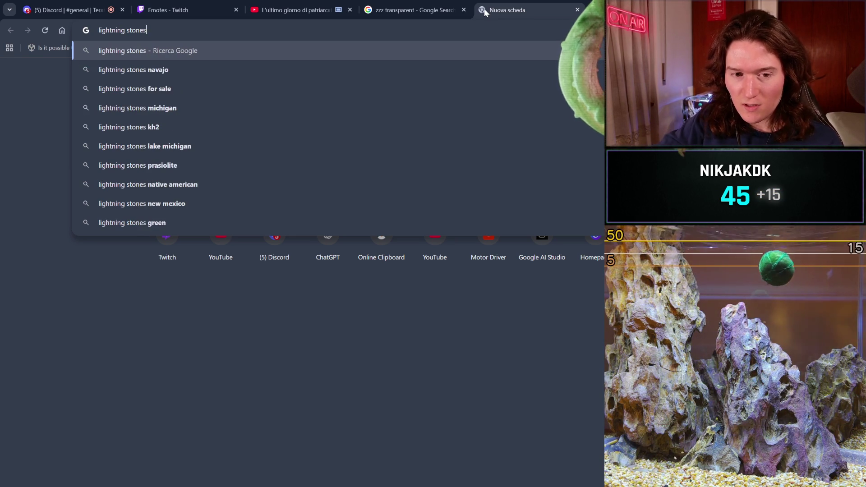
key("Return")
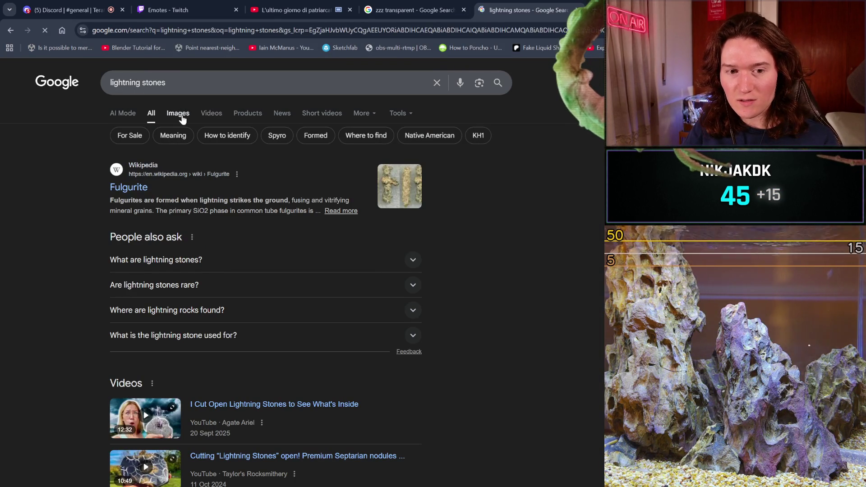
left_click(182, 115)
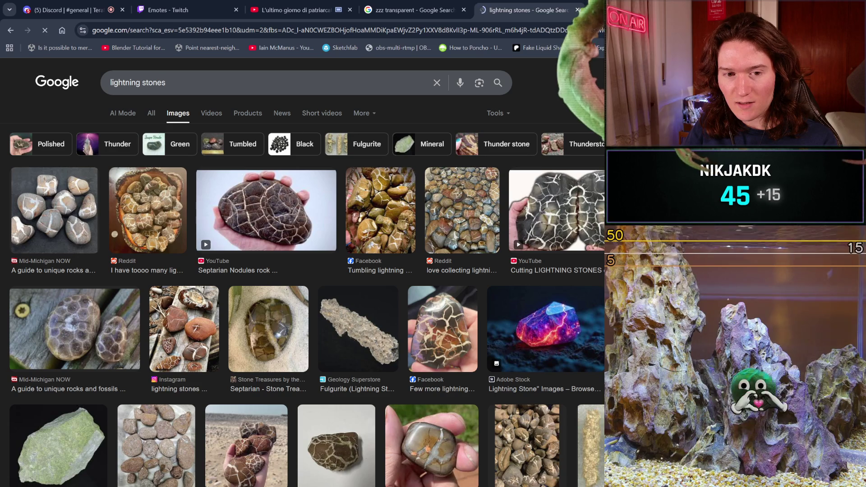
scroll(601, 295, "down", 4)
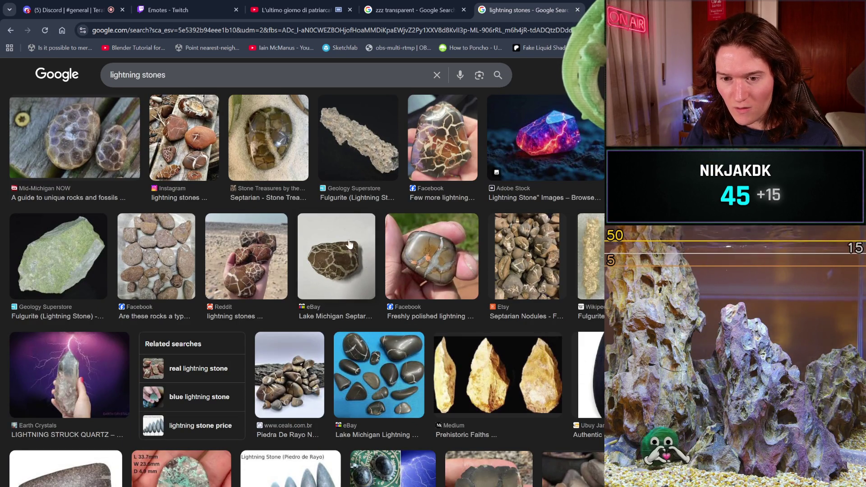
scroll(350, 260, "up", 5)
Step: Refine the image search to 'lightning sand stones' and browse the results
left_click(106, 82)
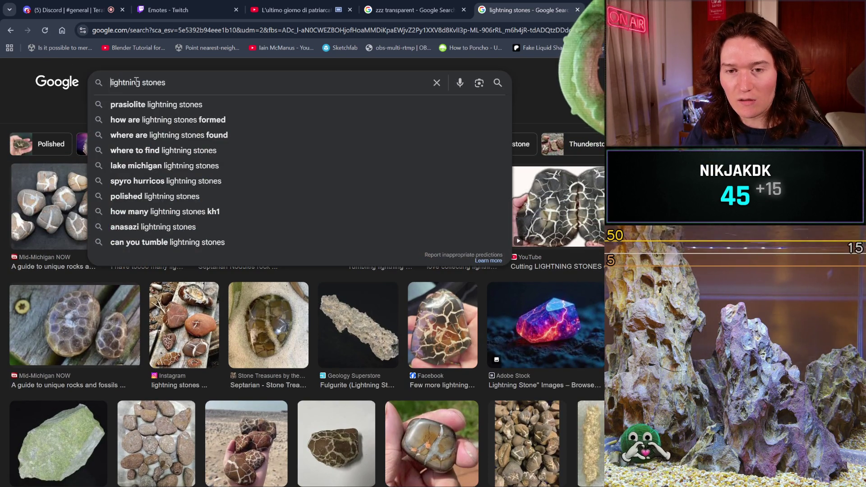
type("sand")
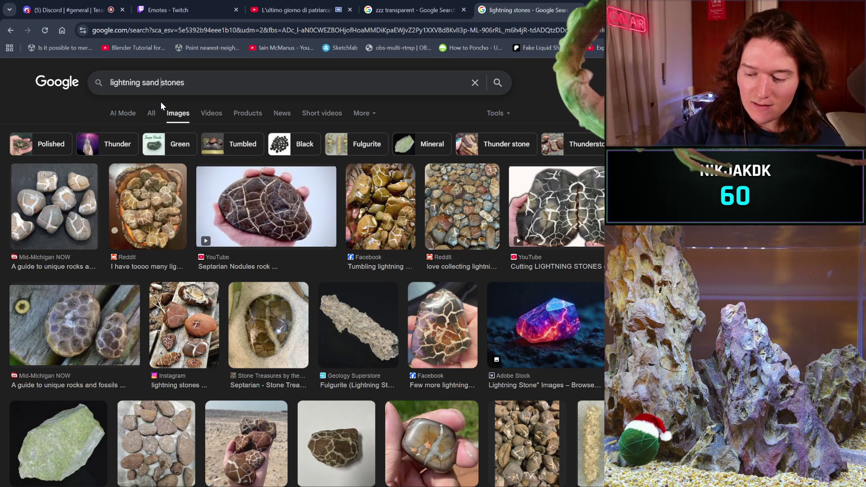
key("Return")
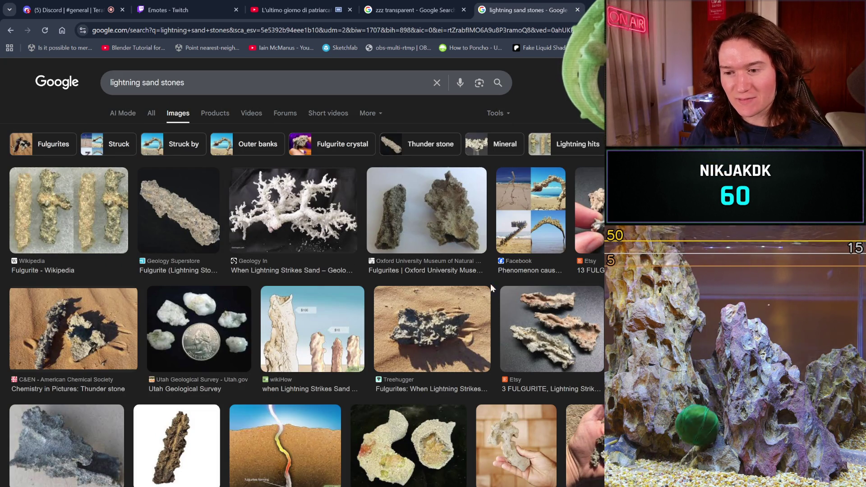
scroll(428, 326, "down", 1)
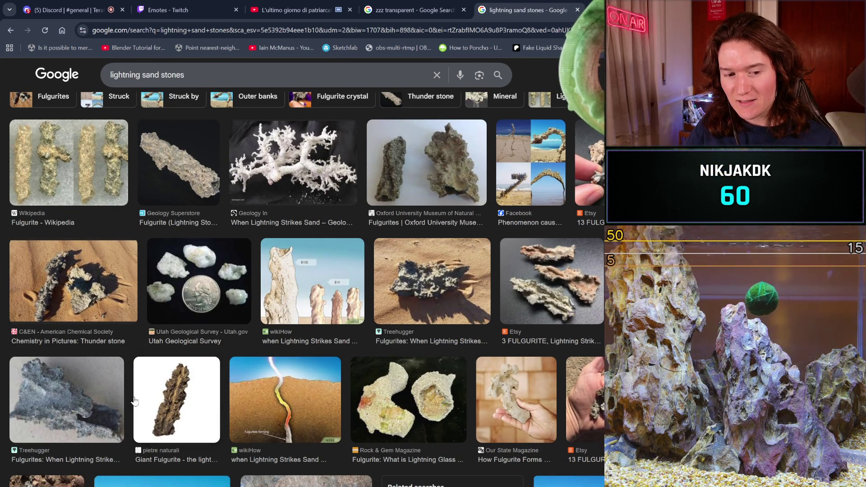
scroll(221, 274, "up", 1)
Step: Search images for 'folgorite', browse the results, then switch to the anthem video tab
type("/folgori")
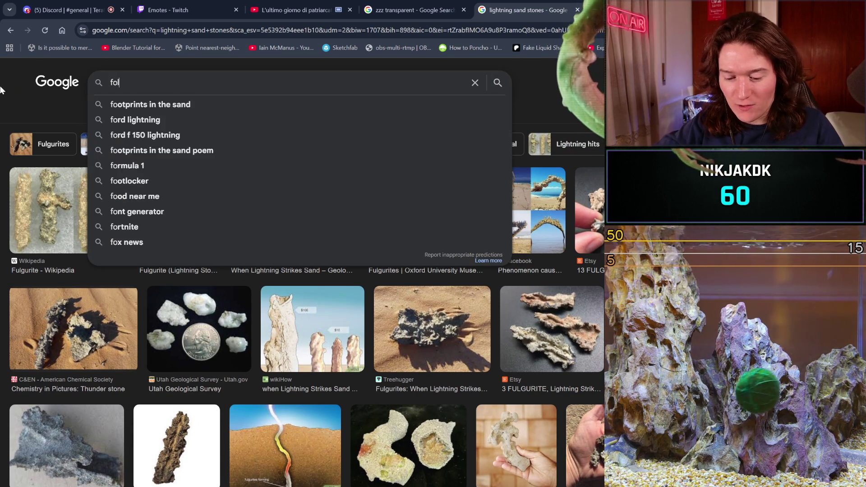
type("t")
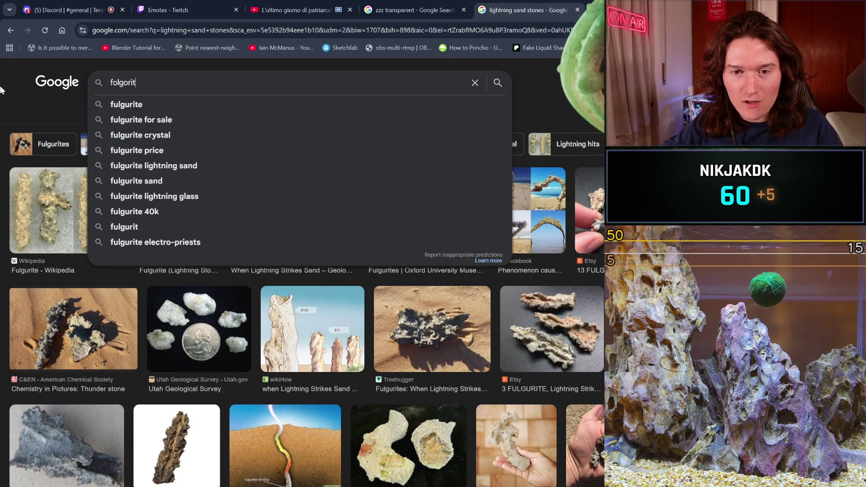
type("e")
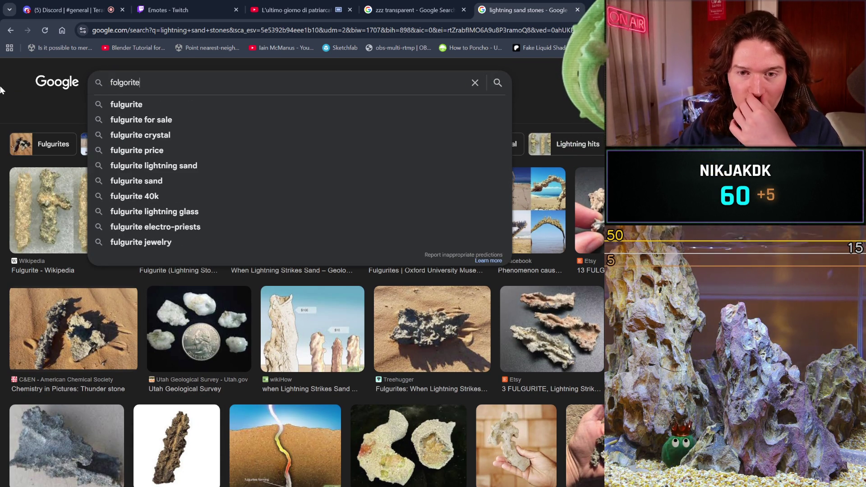
key("Return")
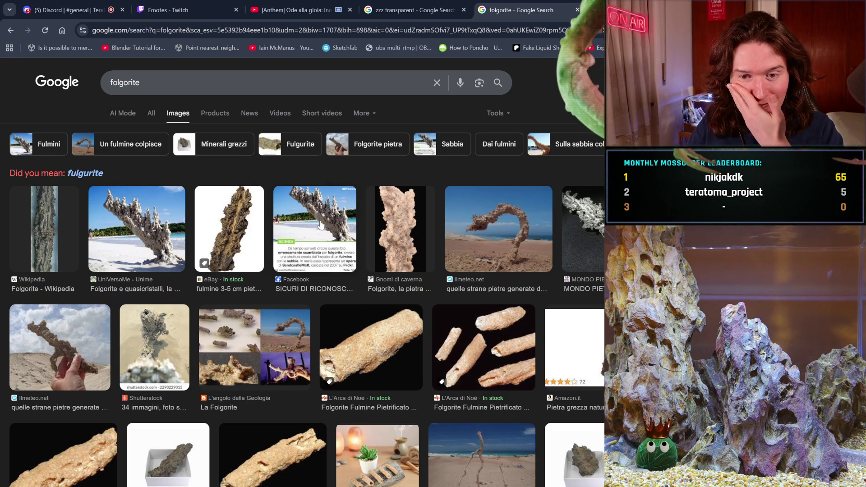
left_click(309, 235)
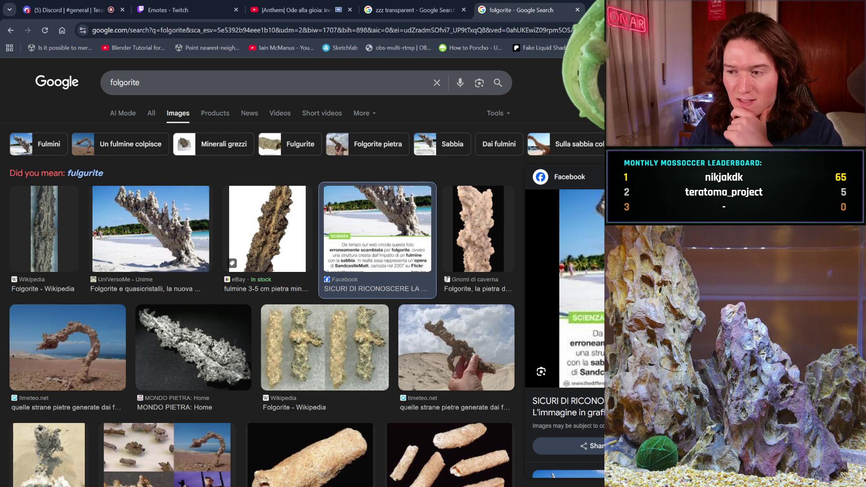
scroll(212, 273, "down", 4)
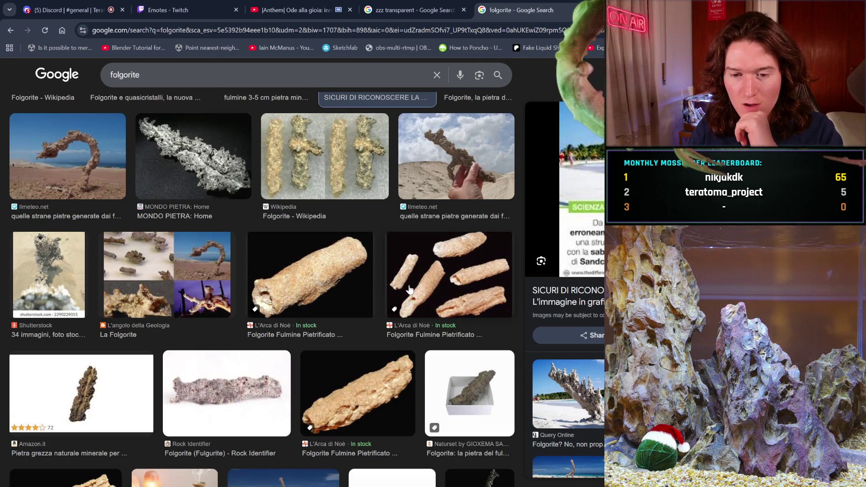
scroll(343, 344, "down", 3)
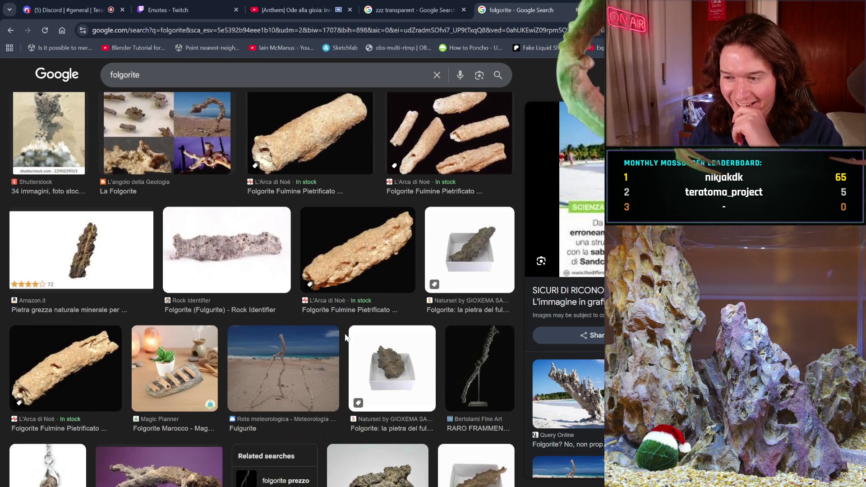
scroll(347, 338, "down", 3)
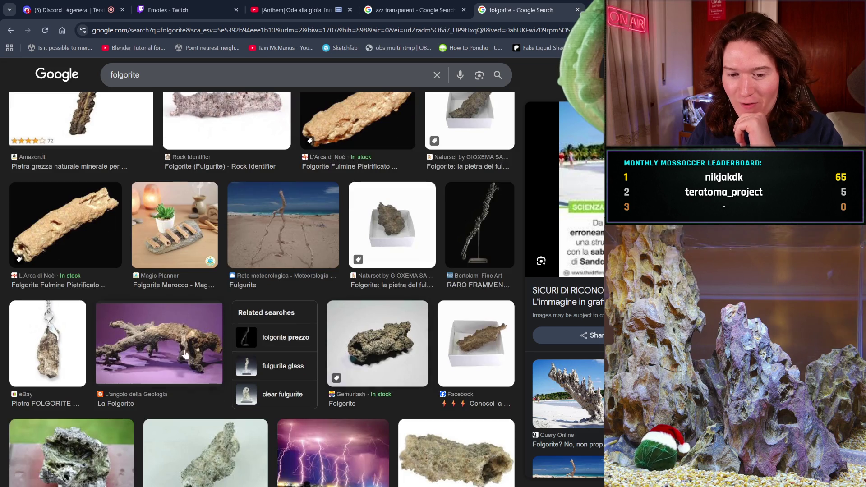
scroll(212, 347, "down", 1)
scroll(463, 319, "down", 2)
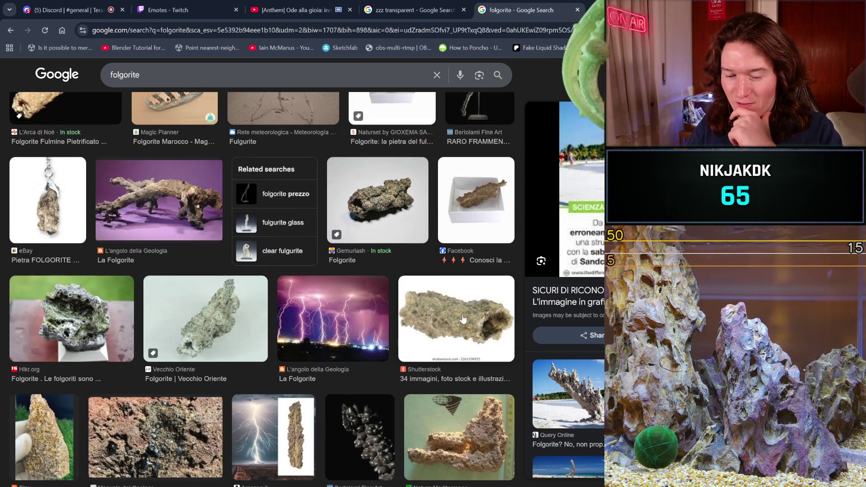
scroll(463, 319, "down", 1)
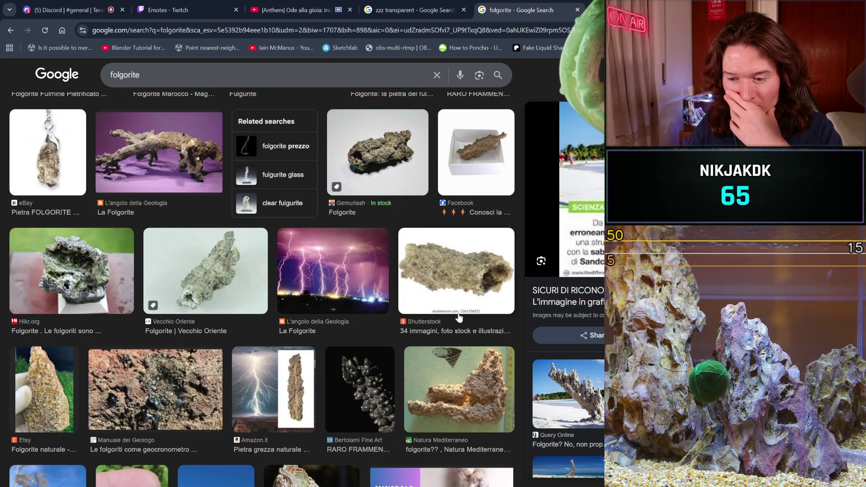
scroll(460, 319, "down", 6)
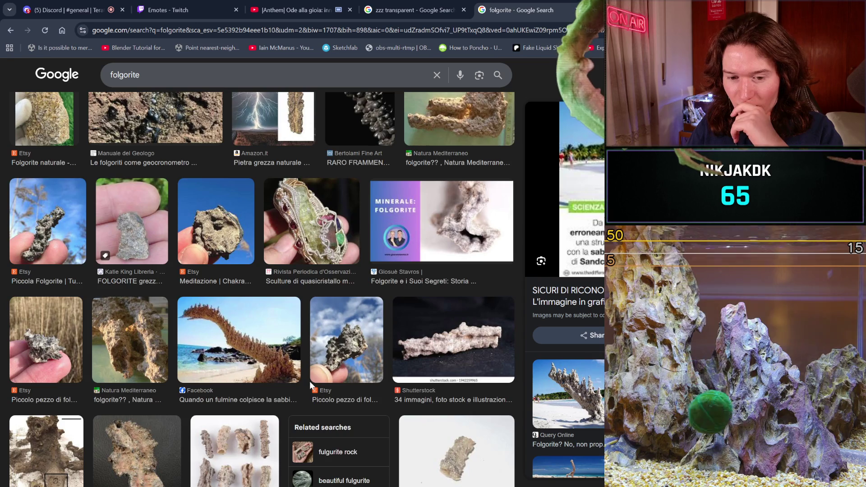
scroll(310, 381, "down", 4)
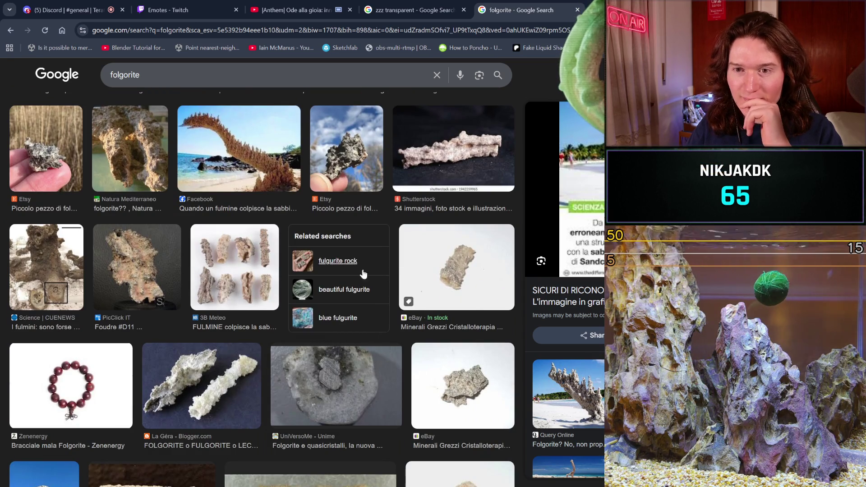
scroll(361, 280, "up", 2)
key("ctrl+3")
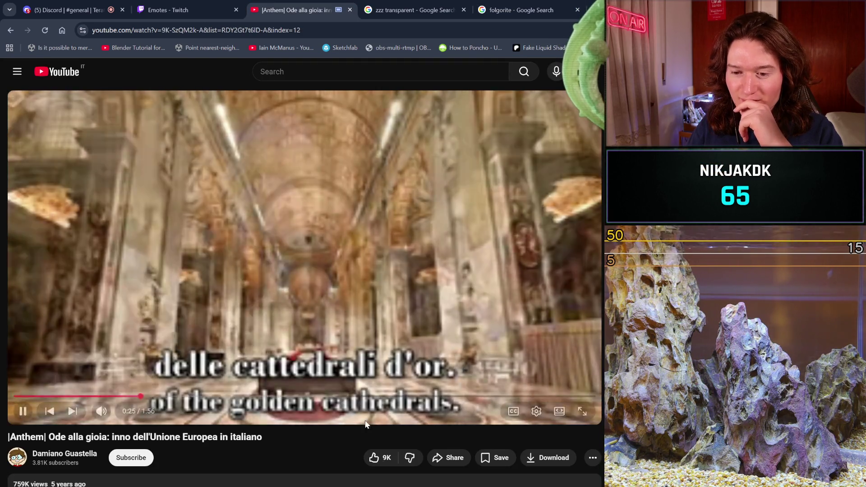
Step: Save the anthem video to the Propaganda Mix playlist
scroll(474, 397, "down", 1)
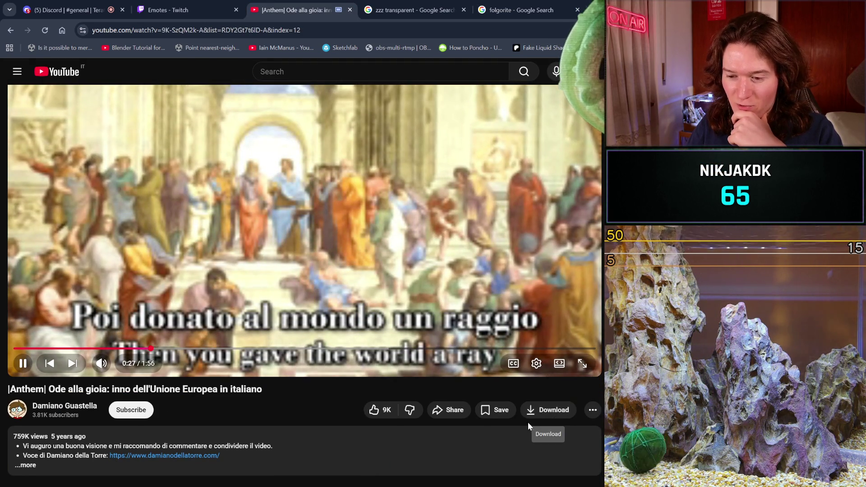
left_click(497, 411)
left_click(573, 334)
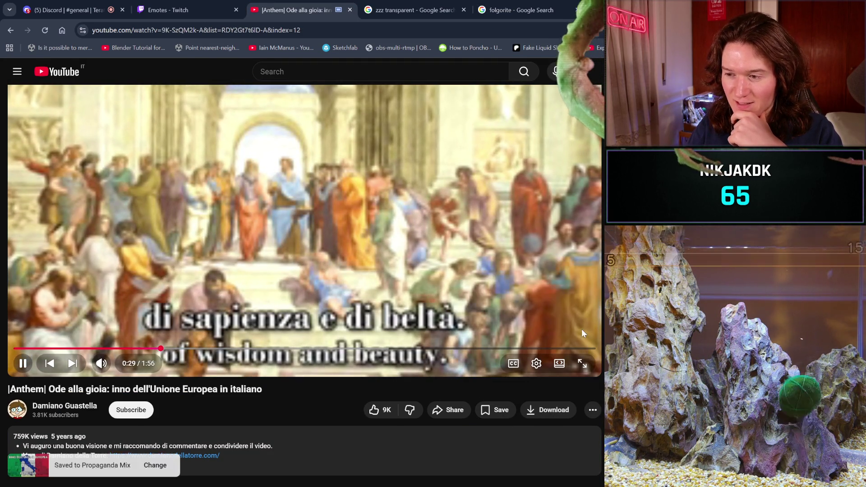
scroll(536, 312, "up", 1)
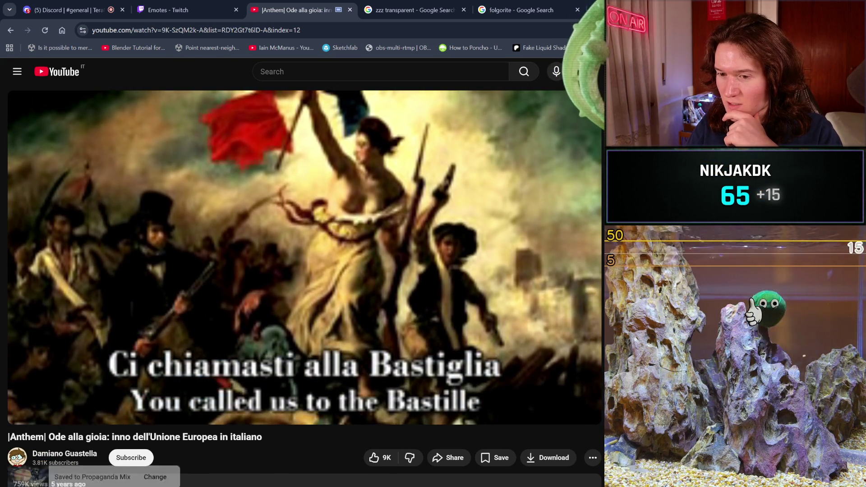
Step: Close the folgorite search tab and return to Blender
left_click(519, 10)
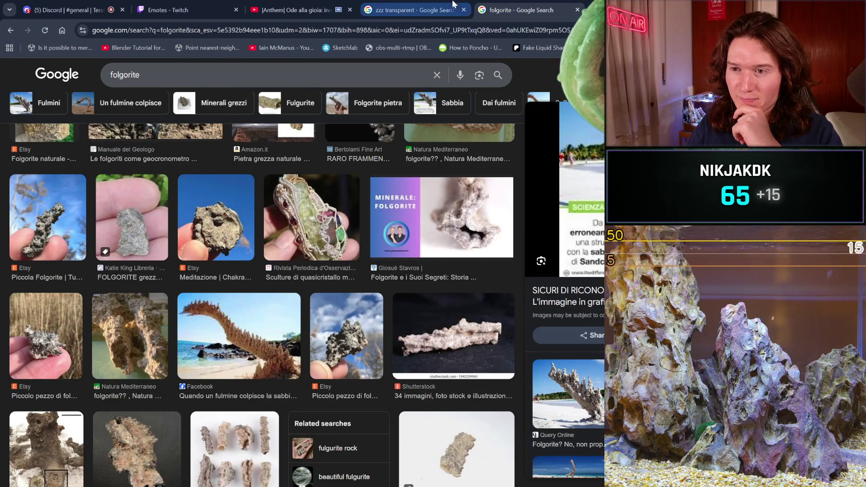
key("ctrl+w")
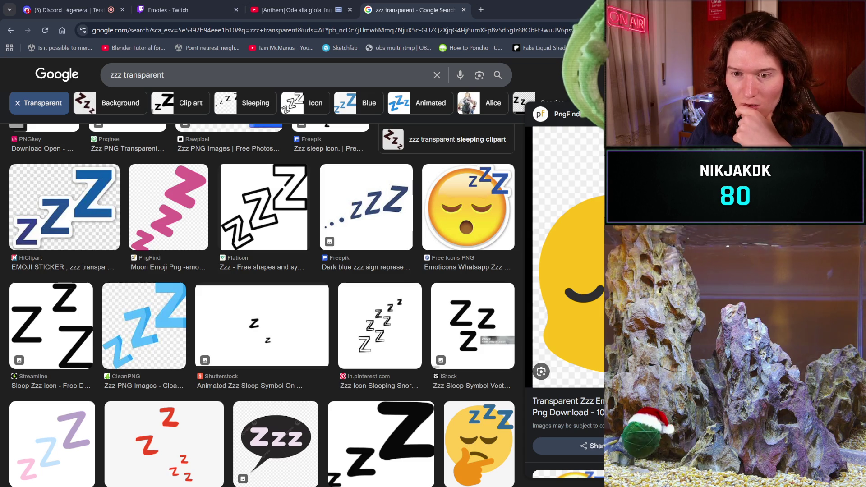
key("alt+Tab")
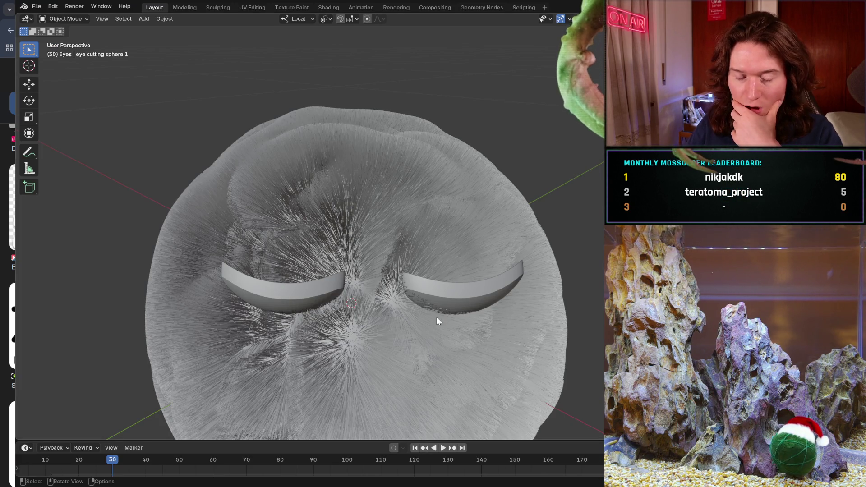
Step: Select the right eyelid Sclera 2 and save a copy as mossball_emote_sleep.blend
left_click(442, 291)
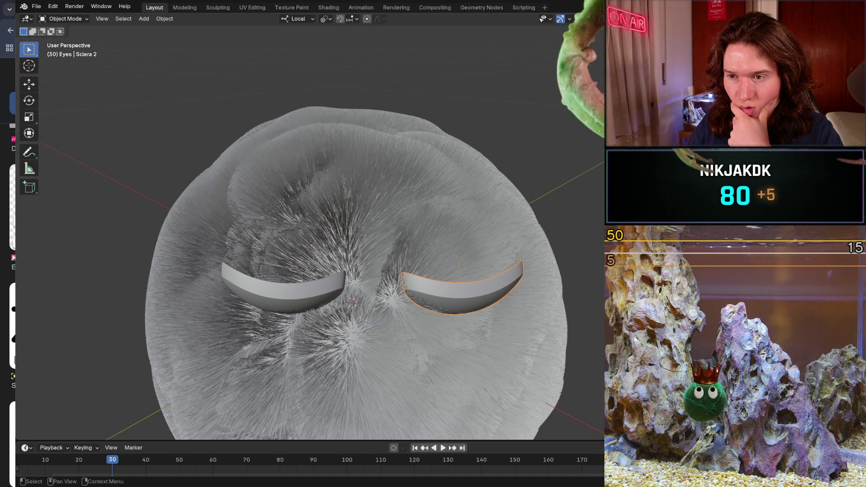
left_click(39, 8)
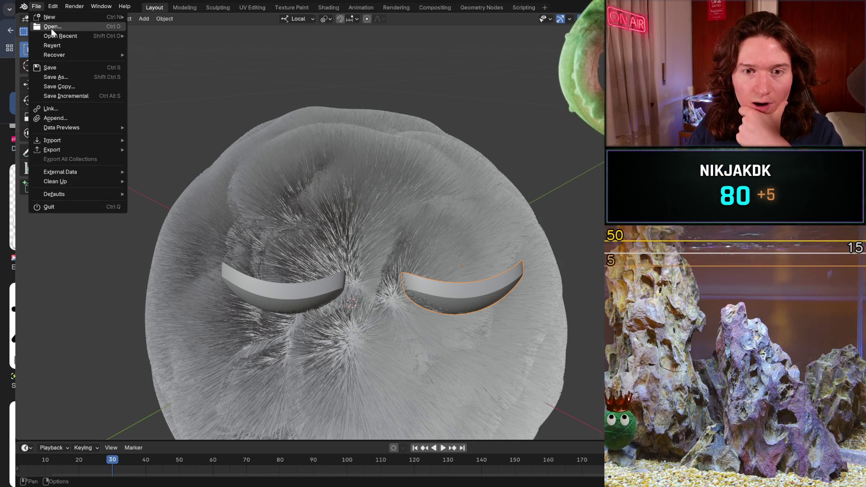
key("Escape")
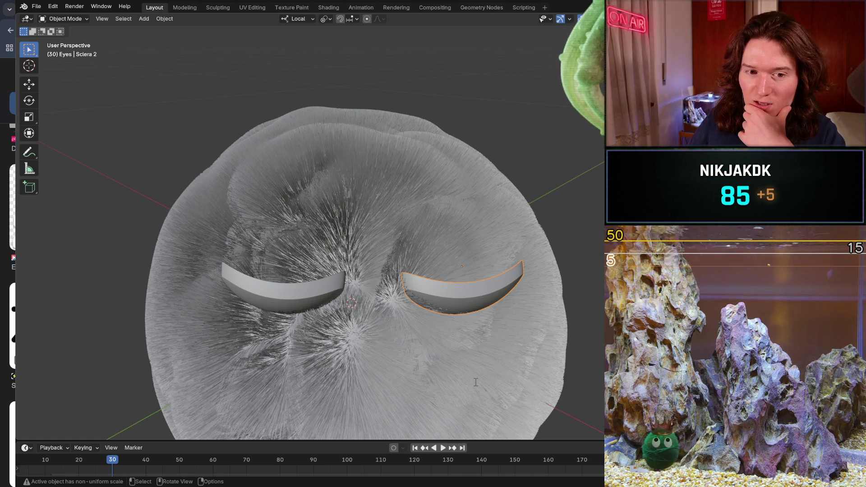
key("F2")
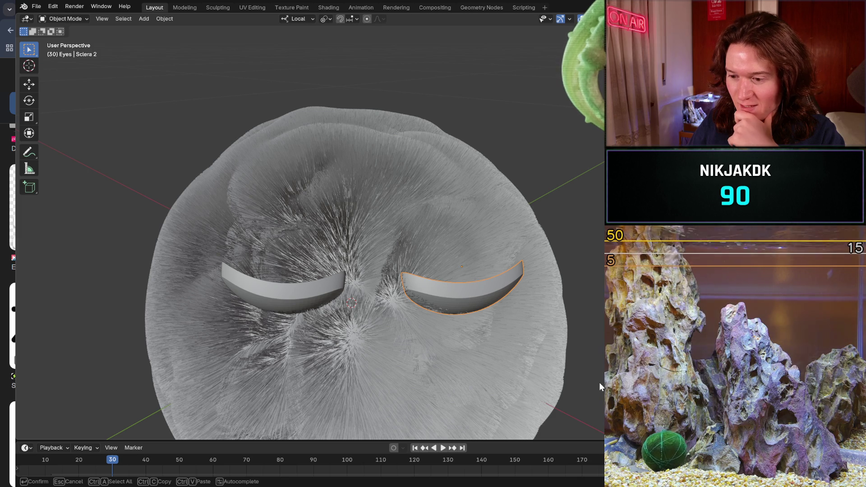
key("Return")
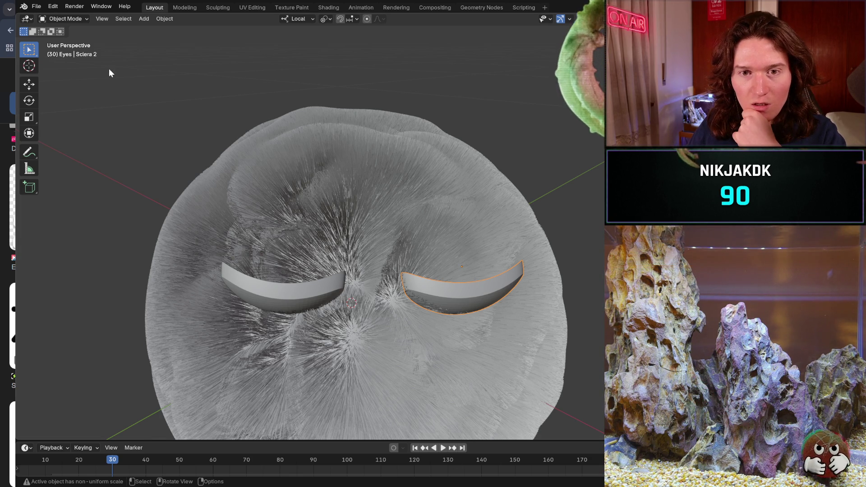
left_click(38, 9)
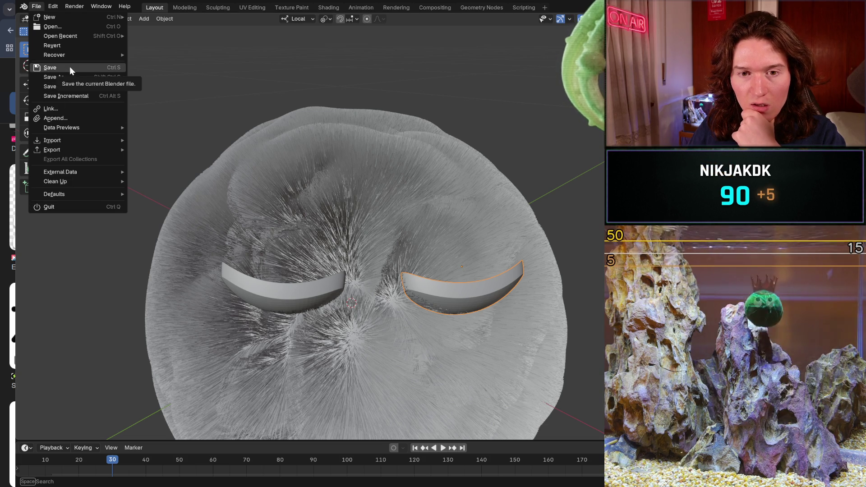
left_click(53, 95)
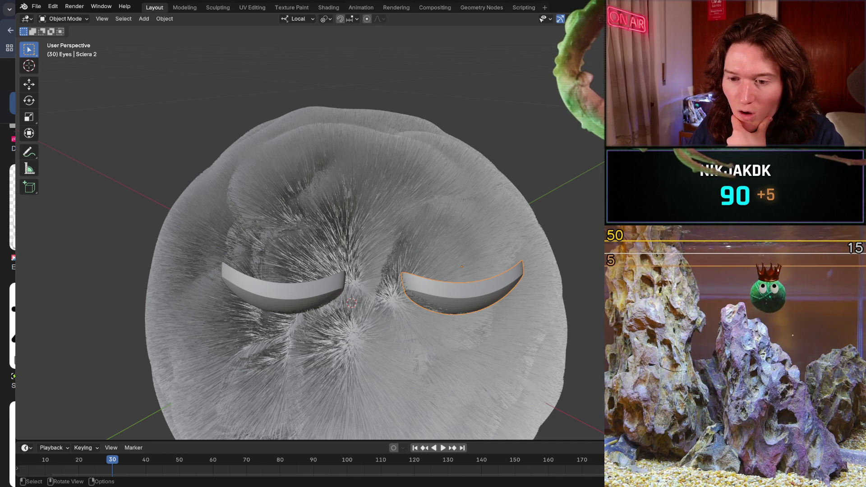
left_click(36, 6)
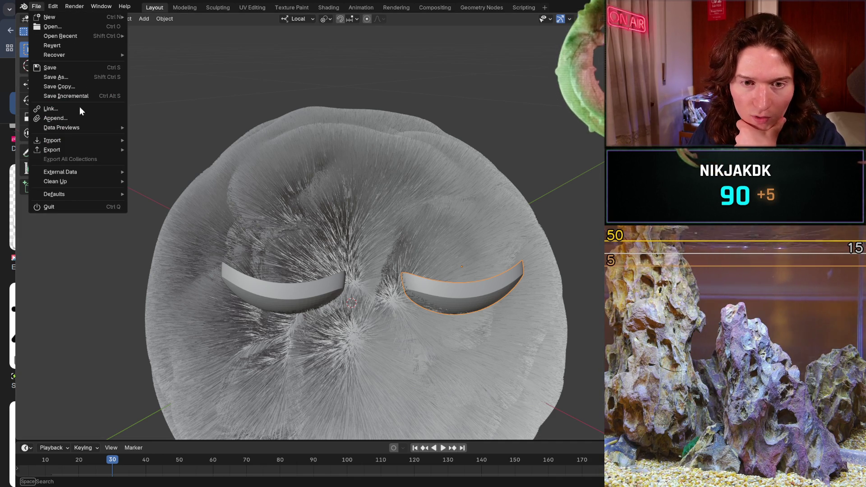
Step: Start opening another file and discard unsaved changes to mossball_emote_base.blend
left_click(81, 25)
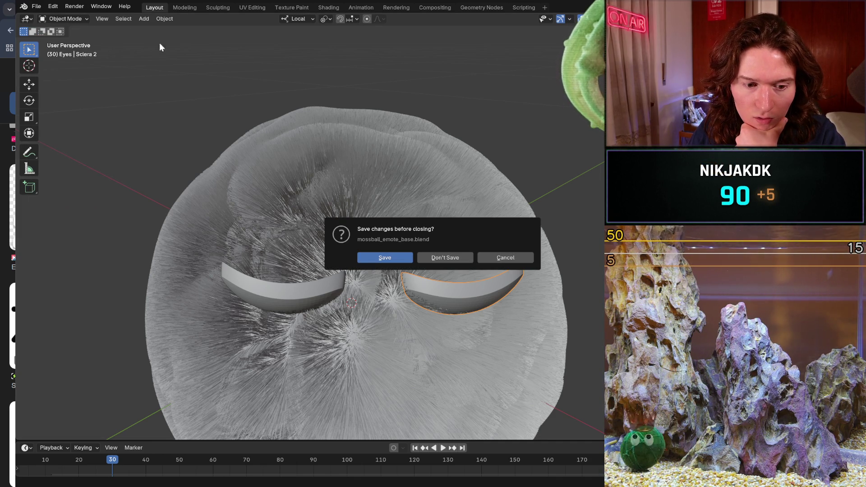
left_click(449, 259)
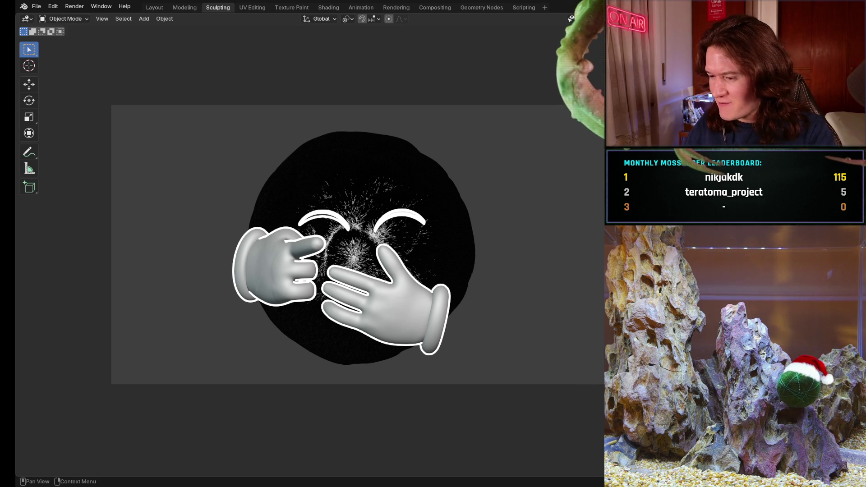
left_click(35, 10)
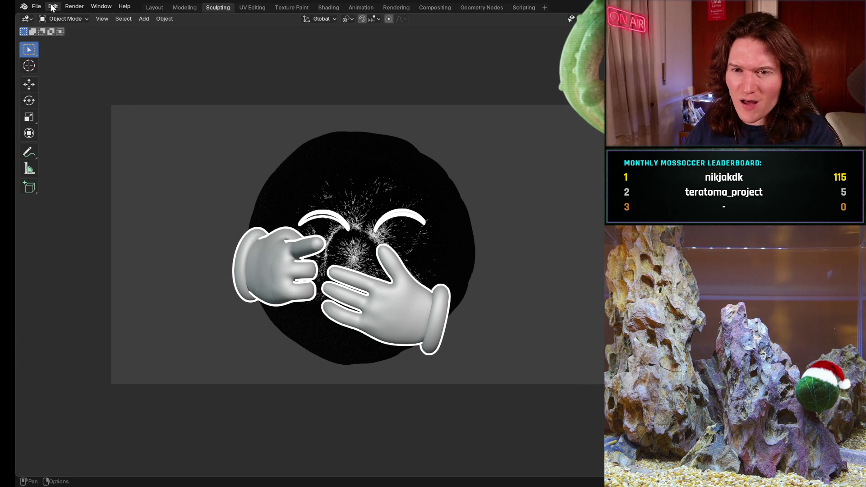
left_click(38, 7)
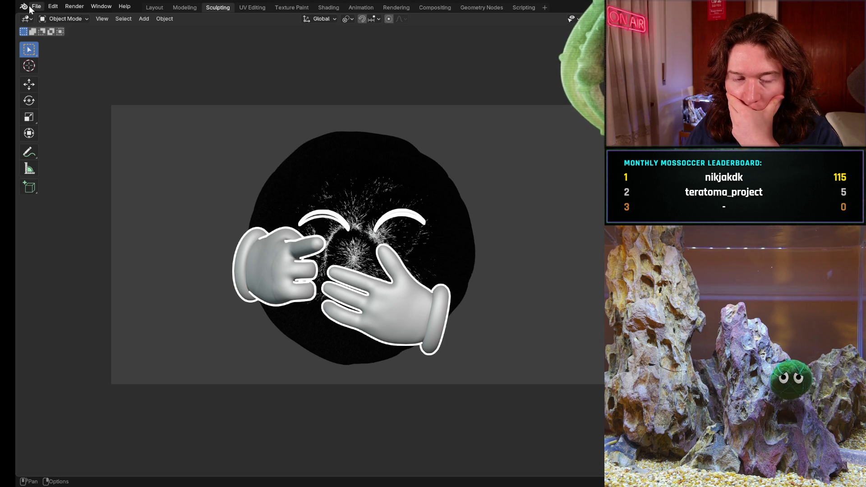
Step: Open the recent file mossball_emote_base.blend from File > Open Recent, triggering the save-changes prompt
left_click(36, 7)
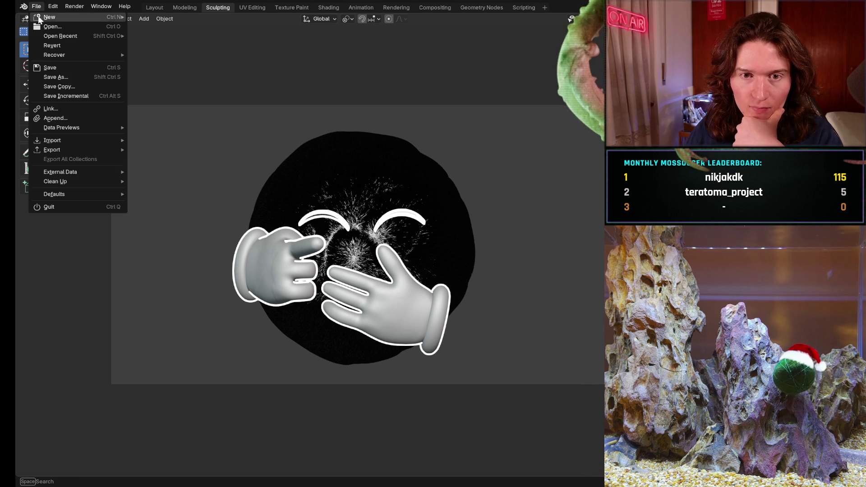
mouse_move(67, 36)
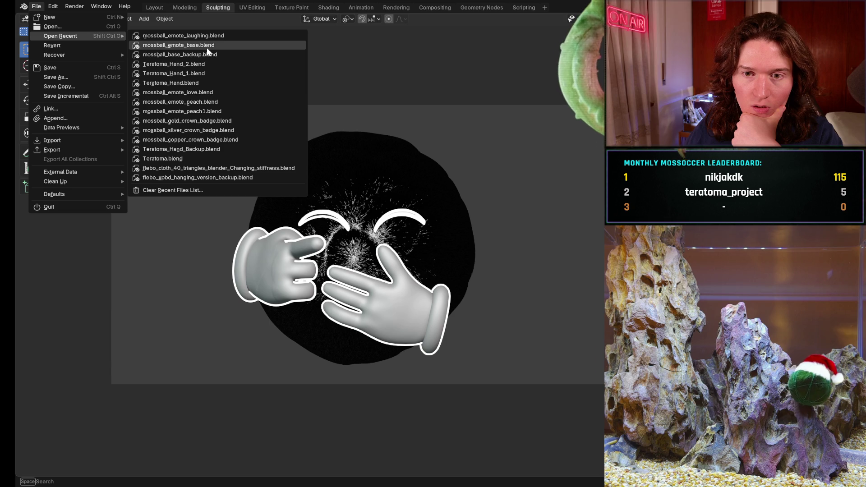
left_click(71, 28)
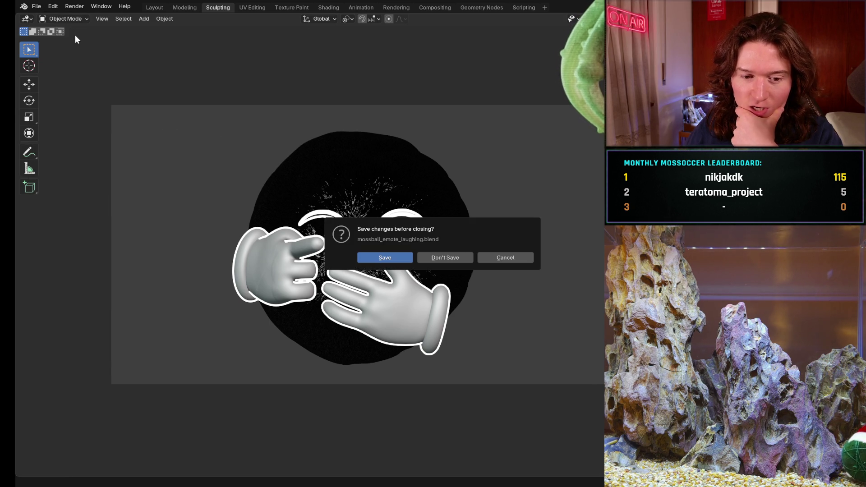
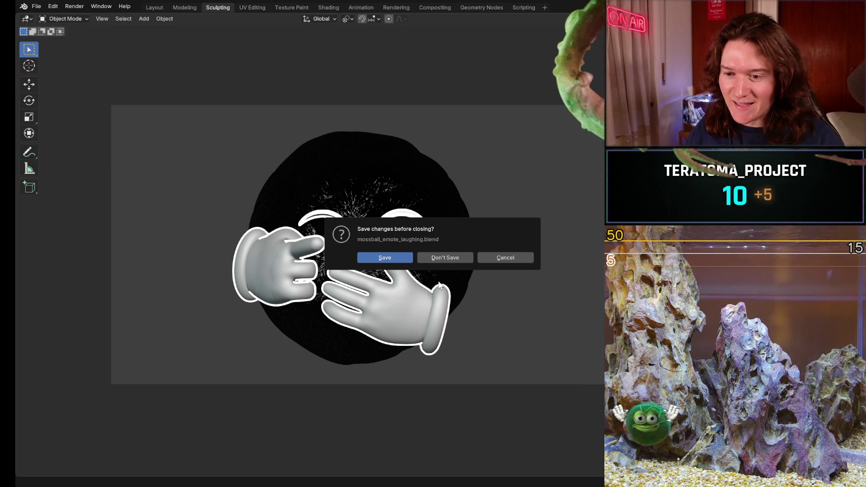
Step: Close mossball_emote_laughing.blend and discard its unsaved changes
left_click(450, 257)
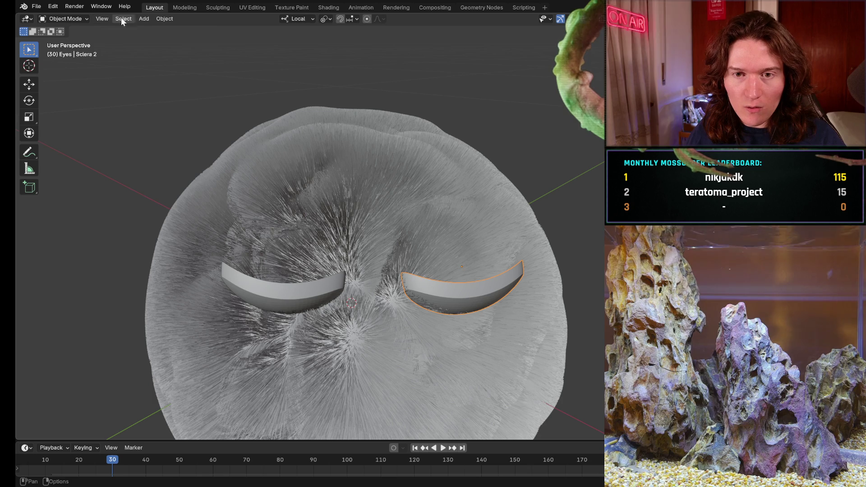
left_click(144, 19)
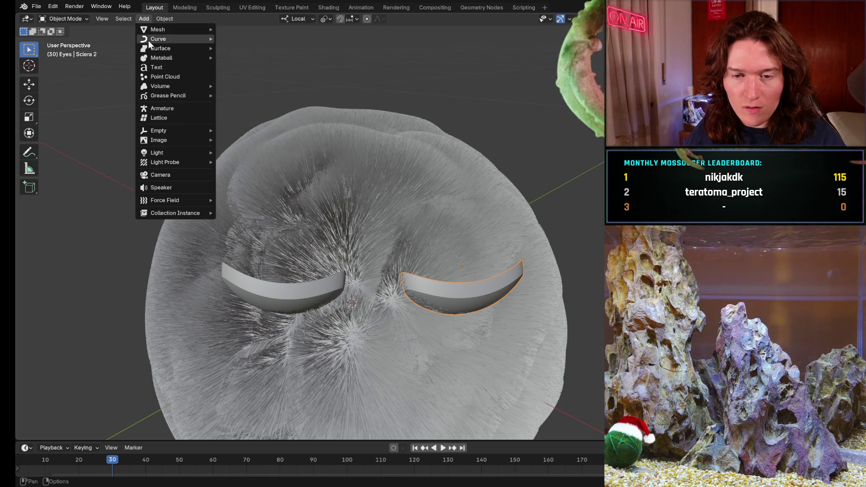
mouse_move(159, 97)
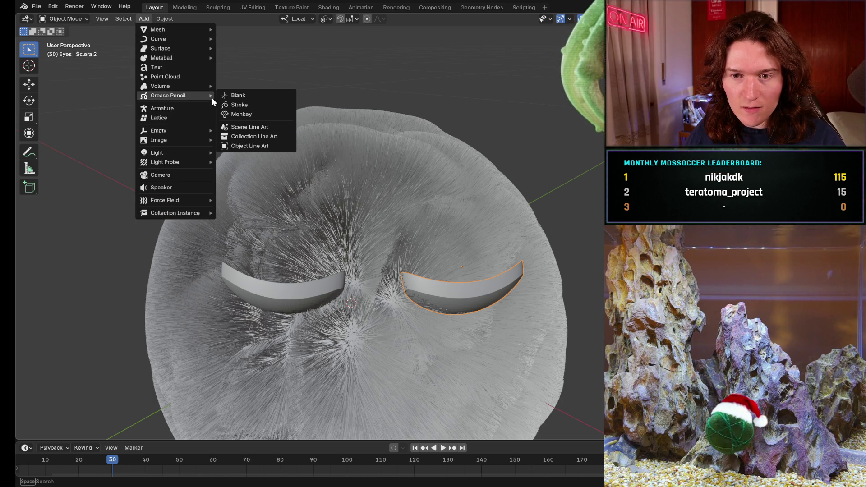
left_click(260, 110)
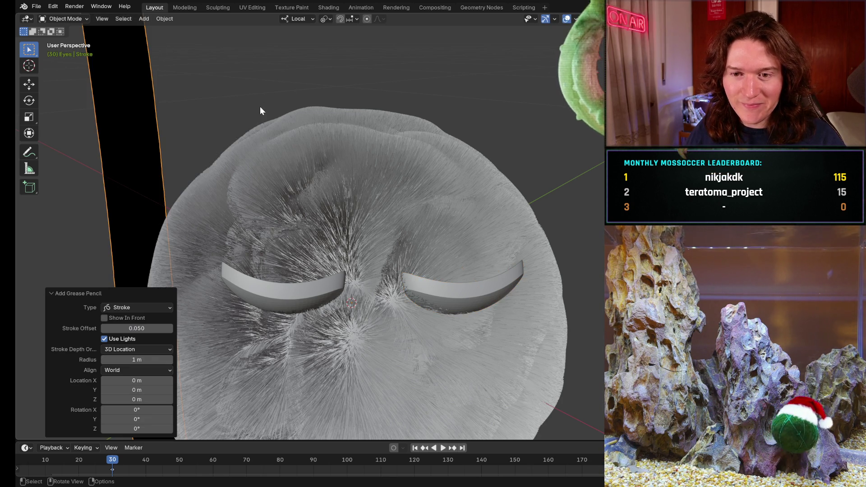
scroll(260, 112, "down", 3)
scroll(261, 116, "down", 4)
mouse_move(260, 122)
middle_mouse_down()
mouse_move(269, 131)
mouse_move(464, 76)
mouse_move(306, 203)
mouse_move(307, 171)
middle_mouse_up()
scroll(158, 122, "up", 3)
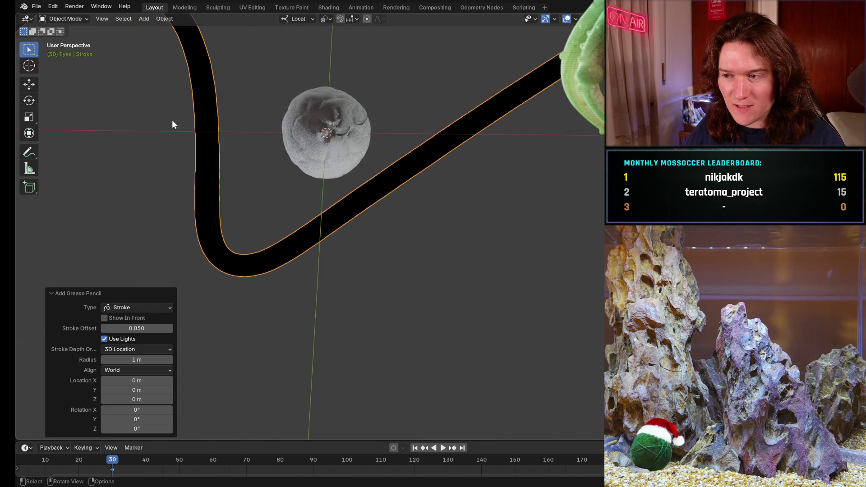
scroll(258, 132, "up", 3)
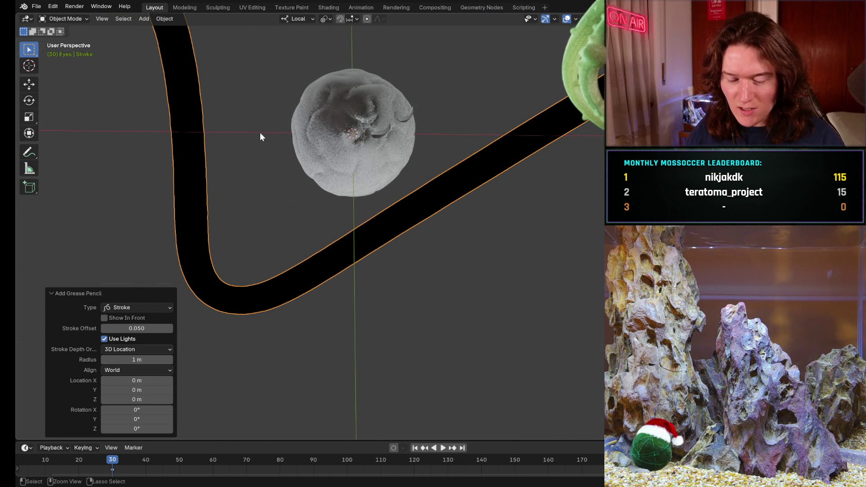
key("ctrl+z")
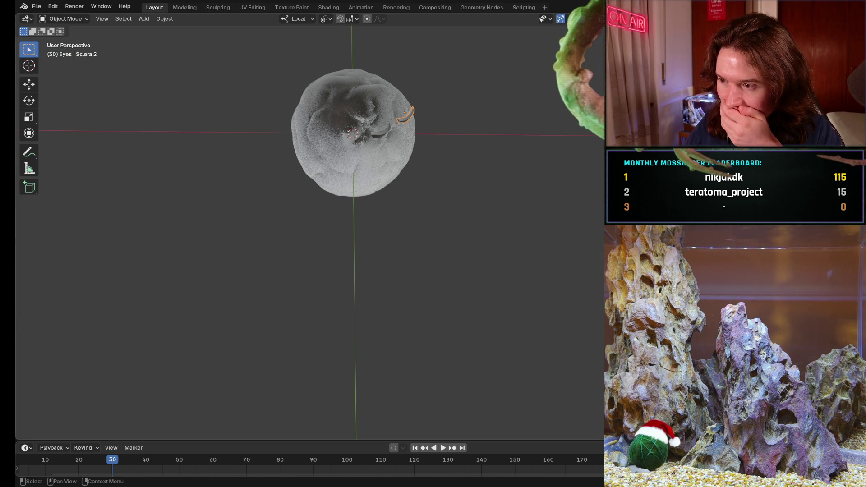
Step: Browse the Object menu's Set Origin, Parent and Track options, then bring up the Add menu
left_click(164, 20)
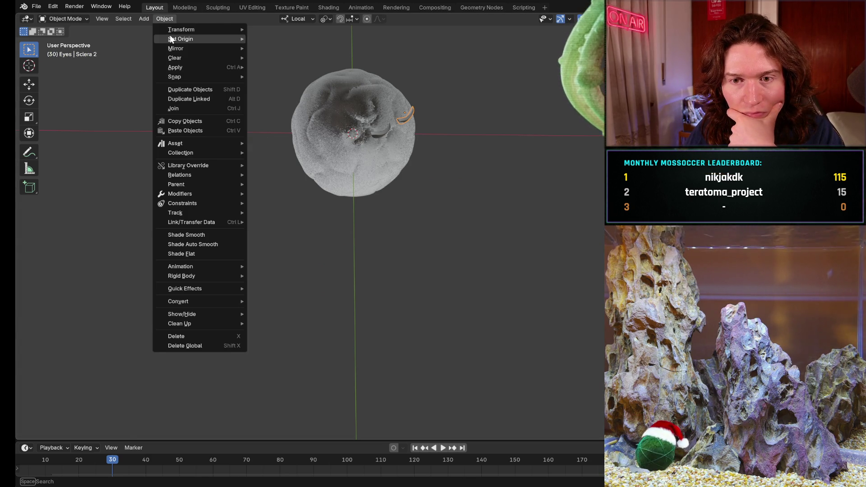
mouse_move(172, 40)
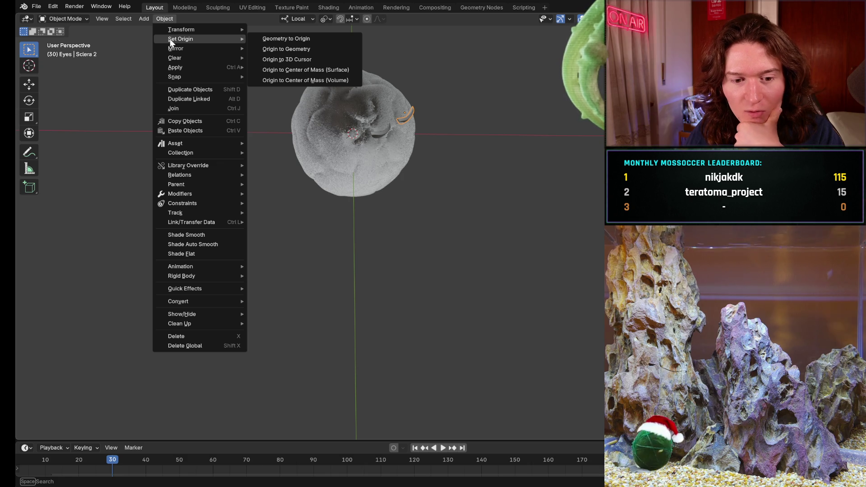
mouse_move(197, 183)
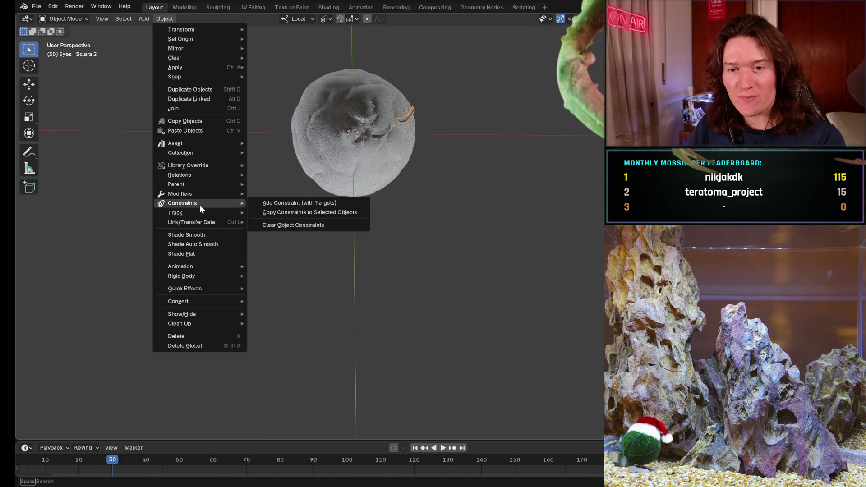
mouse_move(191, 214)
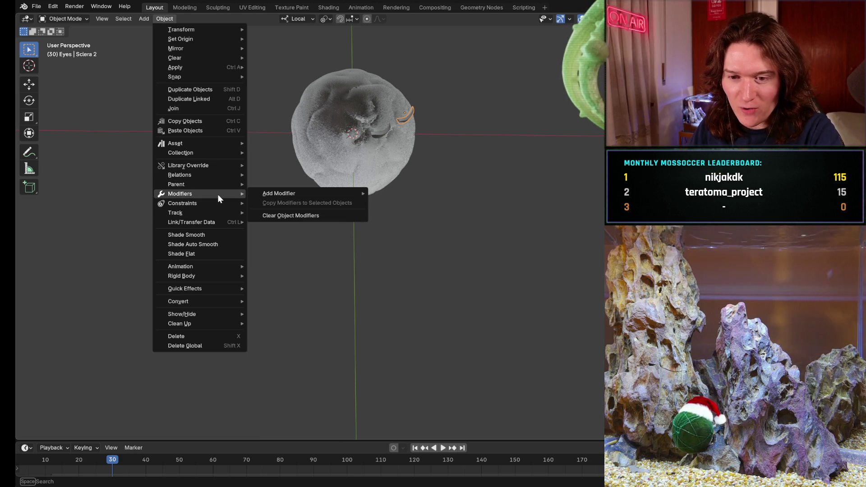
left_click(145, 18)
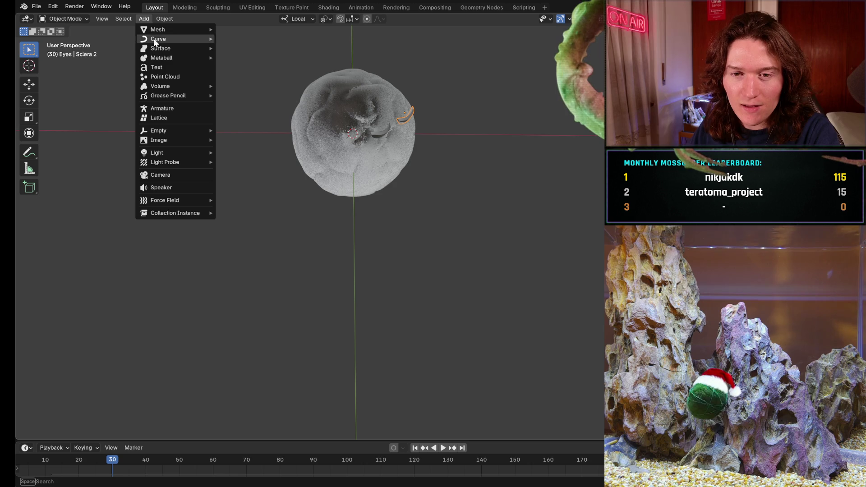
Step: Add an Object Line Art grease pencil outlining the right eye and check it through the camera
mouse_move(173, 97)
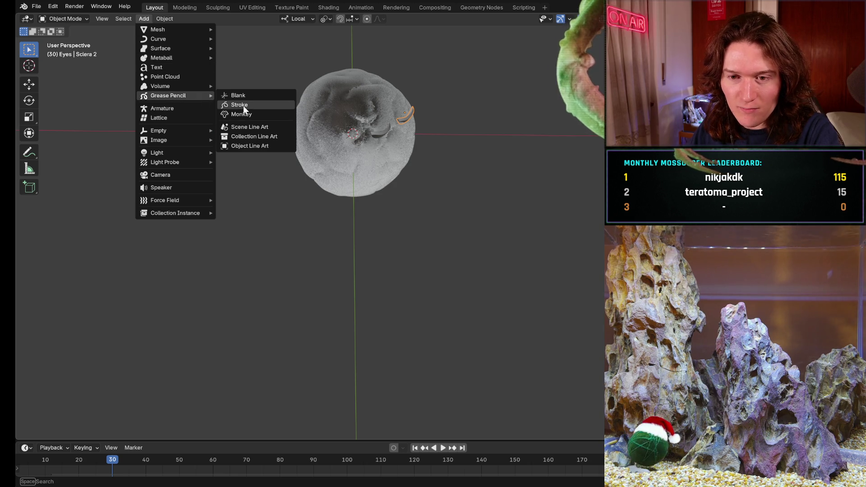
left_click(249, 148)
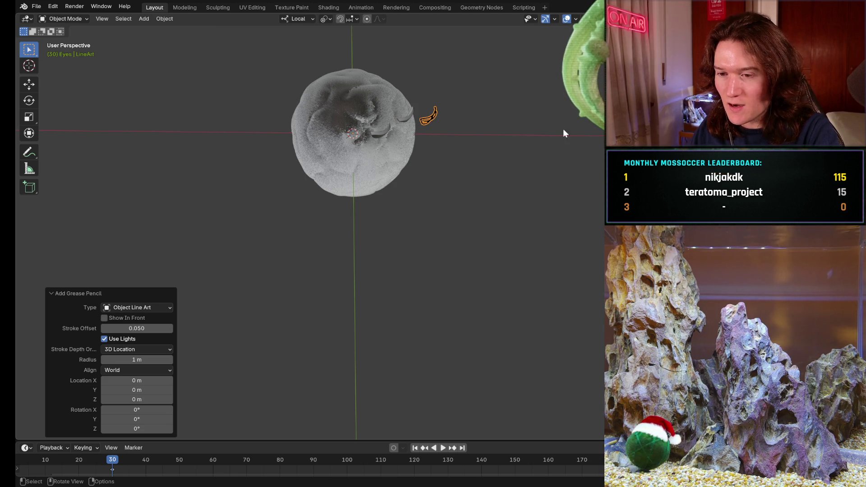
mouse_move(557, 245)
middle_mouse_down()
mouse_move(512, 244)
mouse_move(505, 218)
mouse_move(500, 231)
middle_mouse_up()
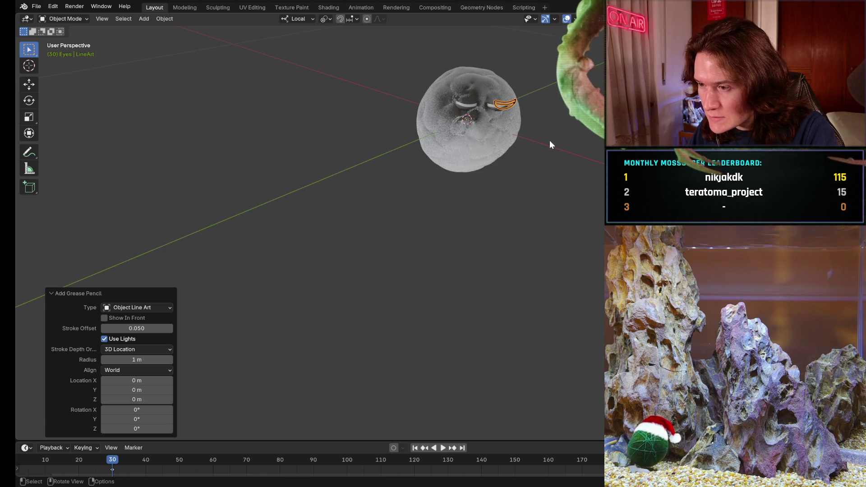
key("shift")
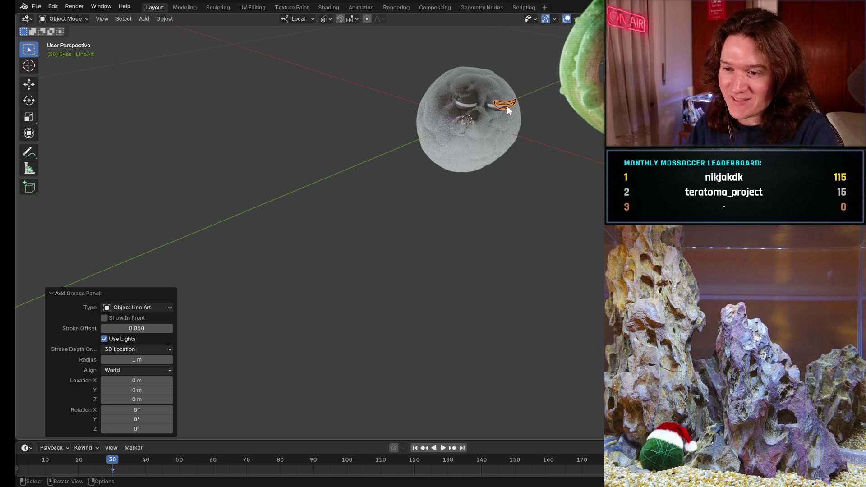
mouse_move(529, 102)
middle_mouse_down()
mouse_move(529, 115)
mouse_move(442, 130)
mouse_move(429, 97)
mouse_move(397, 209)
mouse_move(363, 259)
mouse_move(338, 245)
middle_mouse_up()
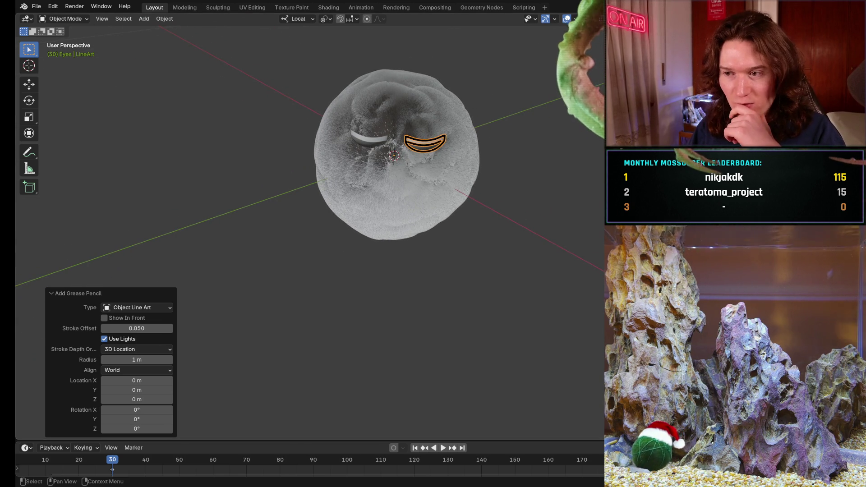
key("KP_0")
scroll(302, 226, "up", 4)
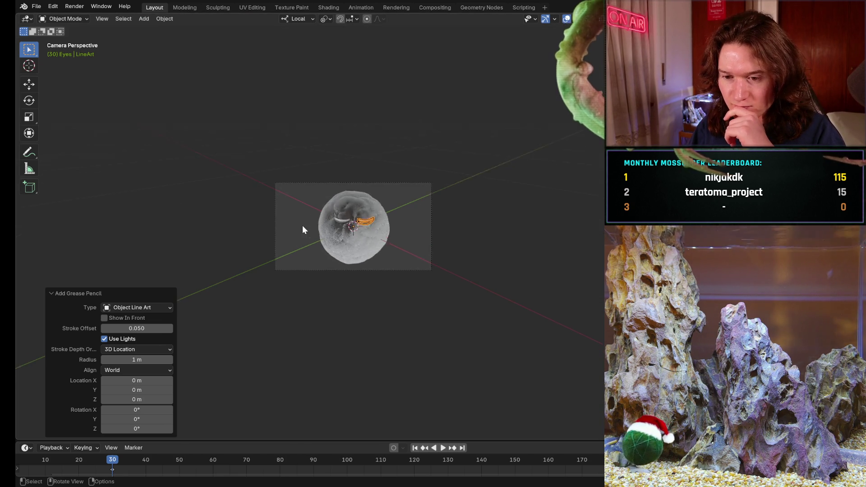
scroll(506, 224, "up", 3)
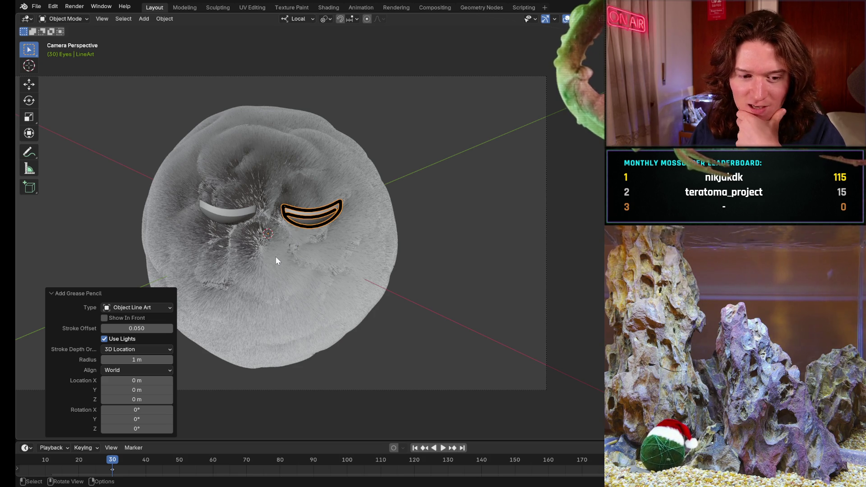
mouse_move(277, 244)
middle_mouse_down()
mouse_move(415, 235)
mouse_move(400, 229)
middle_mouse_up()
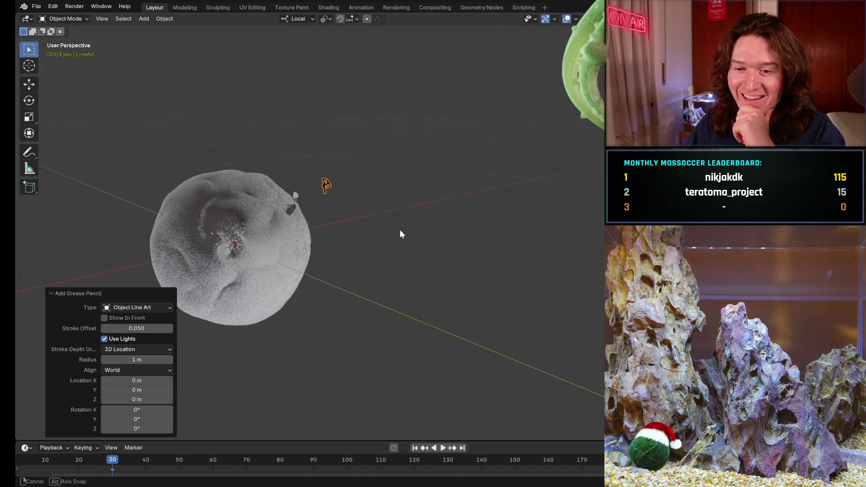
scroll(316, 182, "up", 4)
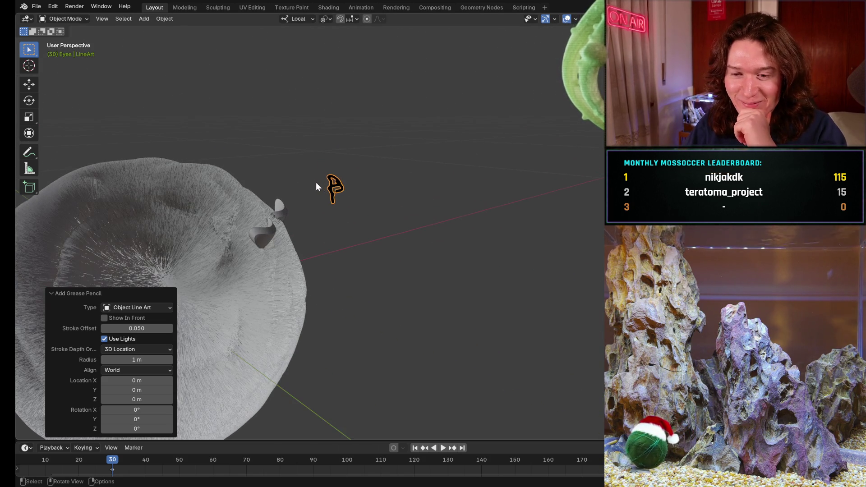
left_click(285, 215)
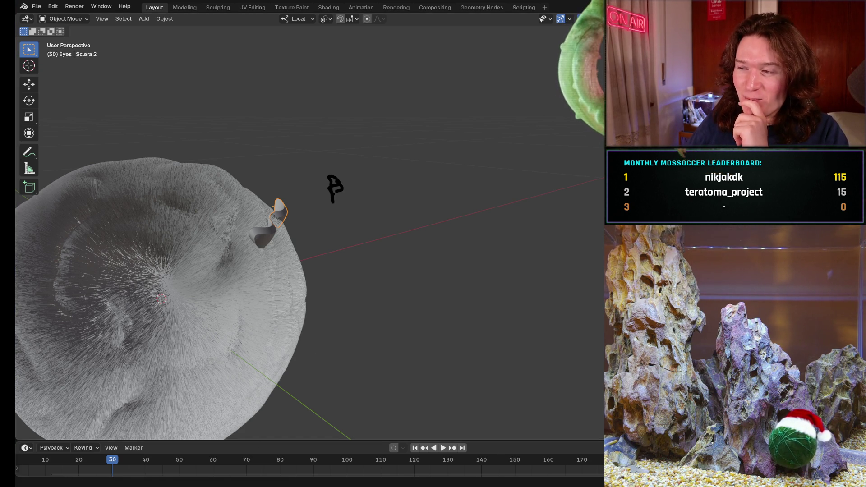
middle_click_drag(394, 250, 363, 257)
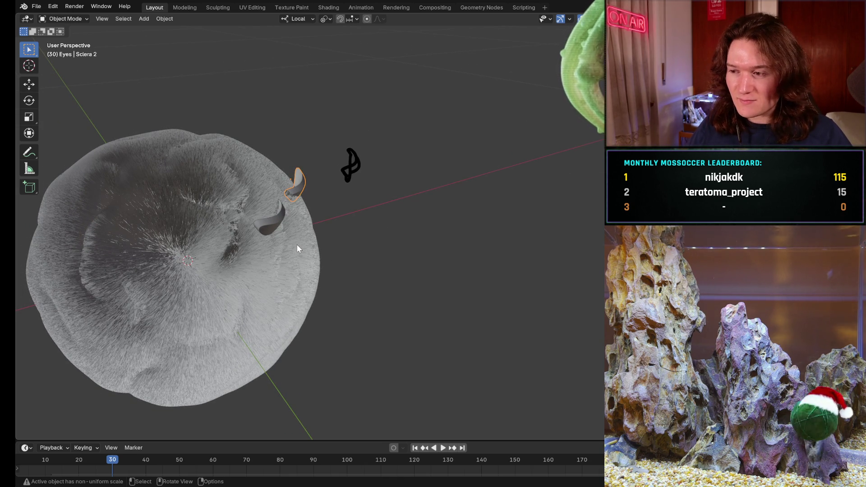
mouse_move(269, 223)
middle_mouse_down()
mouse_move(243, 260)
mouse_move(179, 264)
mouse_move(169, 242)
mouse_move(252, 236)
middle_mouse_up()
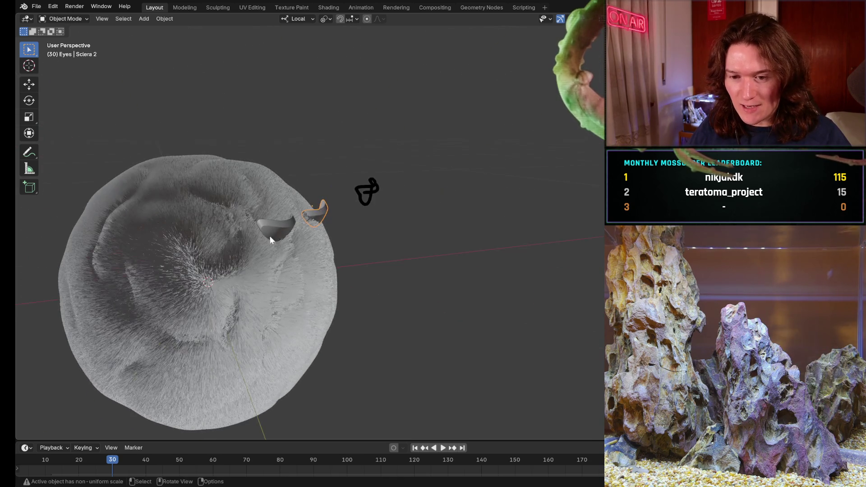
left_click(283, 225)
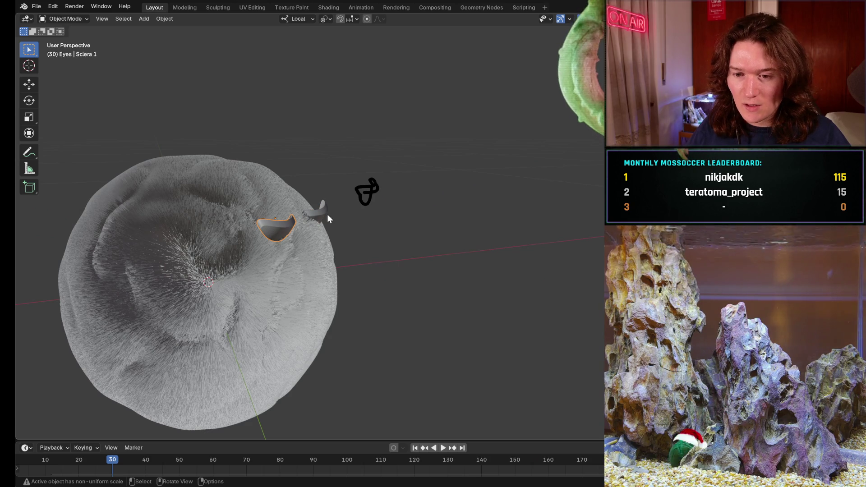
Step: Add Sclera 2 to the selection and rotate the eye pieces, cancelling later trial rotations
left_click(328, 214, "shift")
mouse_move(328, 214)
middle_mouse_down()
mouse_move(278, 248)
mouse_move(309, 251)
mouse_move(312, 223)
mouse_move(267, 208)
middle_mouse_up()
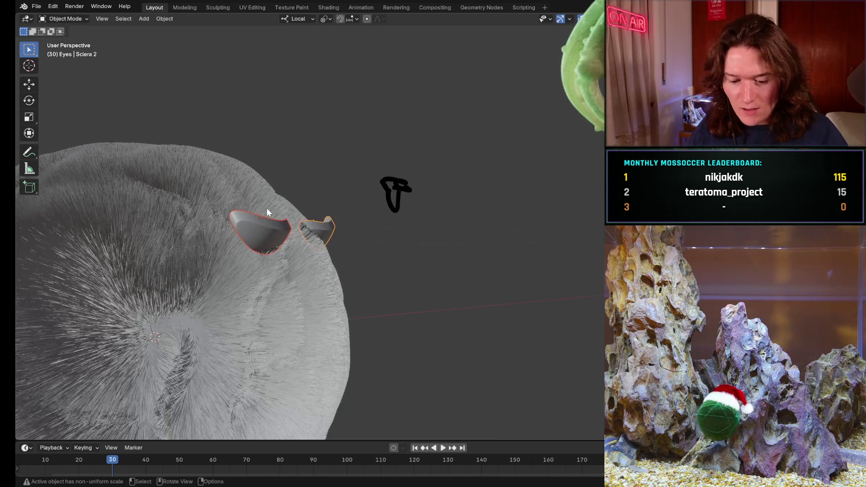
key("r")
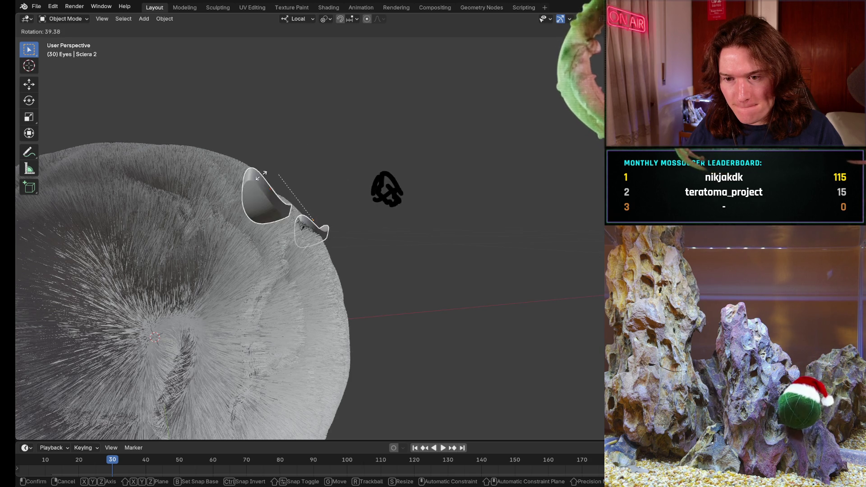
left_click(251, 200)
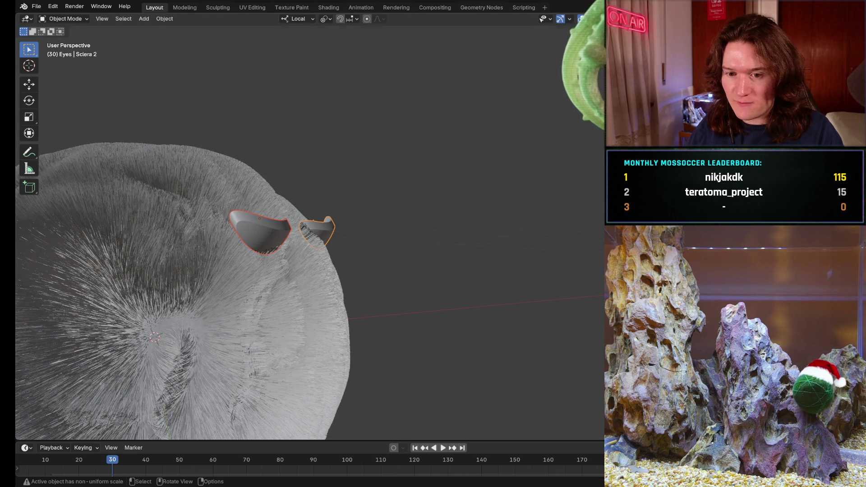
key("r")
key("Escape")
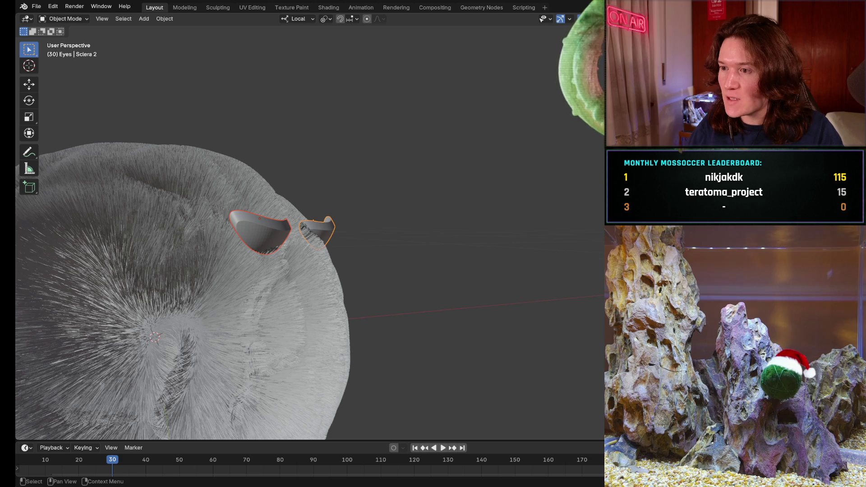
key("r")
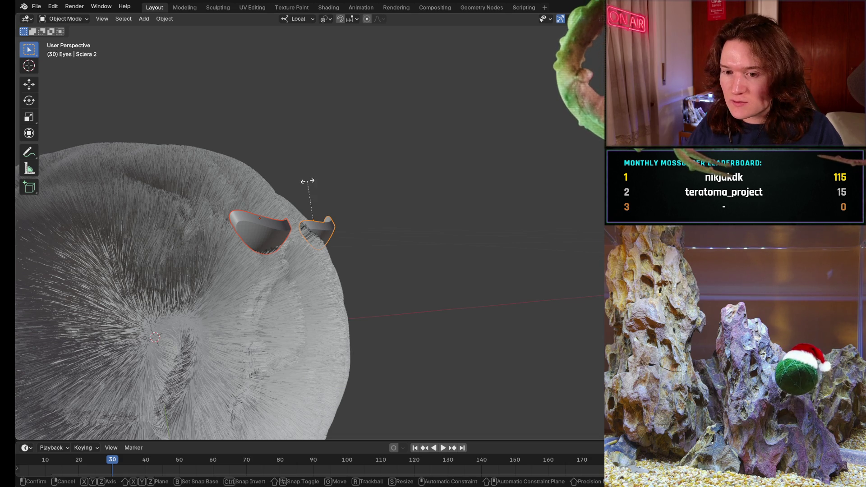
key("Escape")
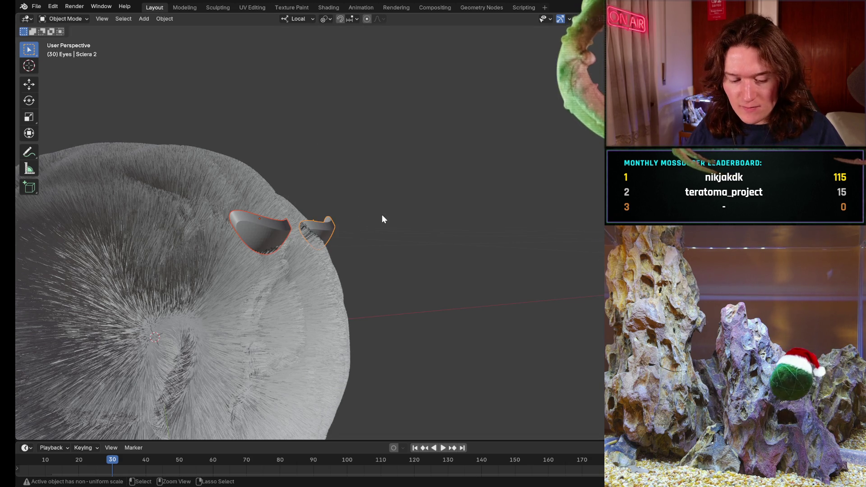
key("ctrl+z")
key("ctrl+shift+z")
key("ctrl+shift+z")
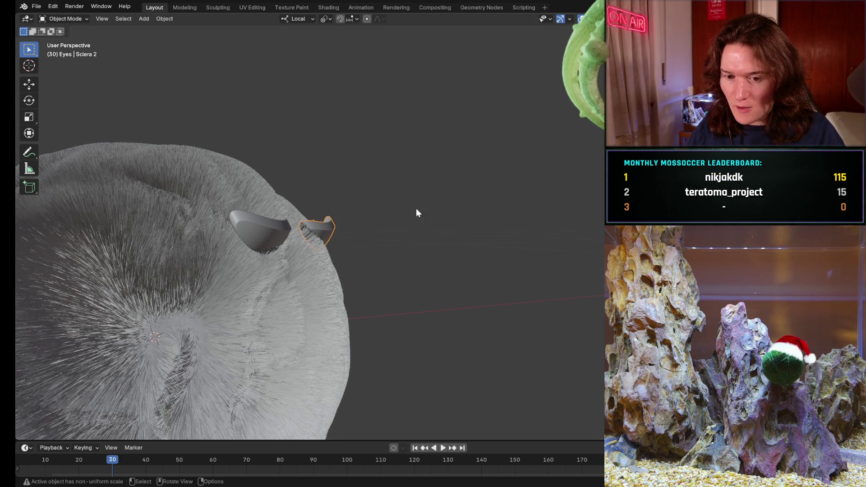
Step: Freely re-angle the selected sclera eye piece as seen from a side view
mouse_move(340, 209)
middle_mouse_down()
mouse_move(342, 229)
mouse_move(372, 226)
middle_mouse_up()
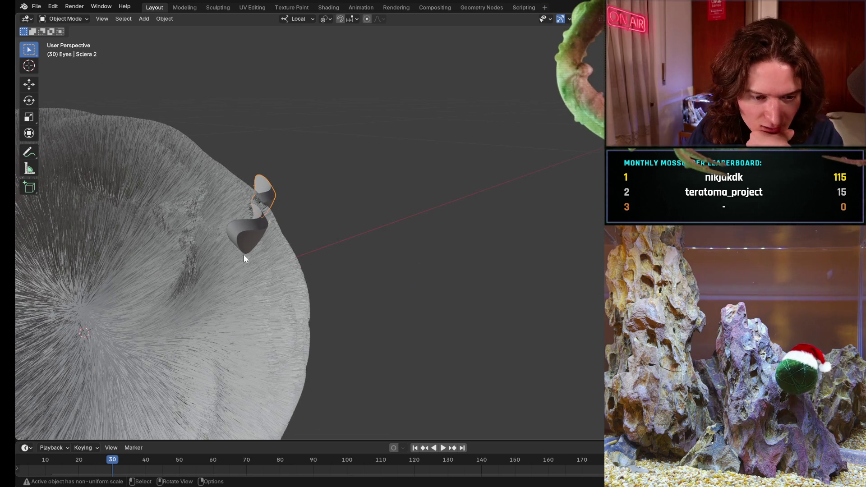
mouse_move(220, 245)
middle_mouse_down()
mouse_move(248, 274)
mouse_move(242, 243)
mouse_move(224, 231)
mouse_move(78, 228)
mouse_move(80, 256)
mouse_move(300, 231)
mouse_move(254, 290)
middle_mouse_up()
mouse_move(402, 297)
middle_mouse_down()
mouse_move(507, 302)
mouse_move(197, 264)
mouse_move(162, 241)
mouse_move(182, 246)
mouse_move(164, 268)
middle_mouse_up()
mouse_move(101, 317)
middle_mouse_down()
mouse_move(356, 186)
mouse_move(280, 217)
mouse_move(403, 224)
mouse_move(405, 196)
mouse_move(349, 215)
mouse_move(456, 205)
mouse_move(461, 234)
mouse_move(402, 233)
mouse_move(323, 202)
mouse_move(353, 215)
mouse_move(364, 164)
mouse_move(342, 261)
mouse_move(366, 245)
mouse_move(320, 255)
mouse_move(337, 218)
middle_mouse_up()
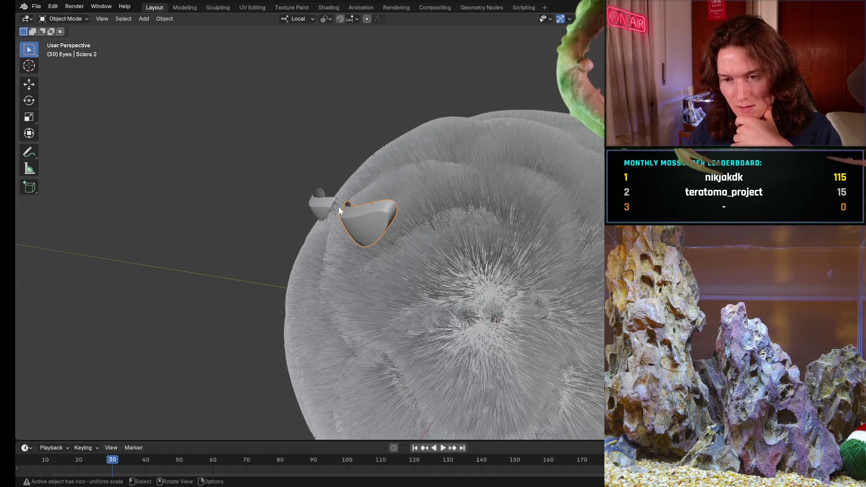
key("r")
key("r")
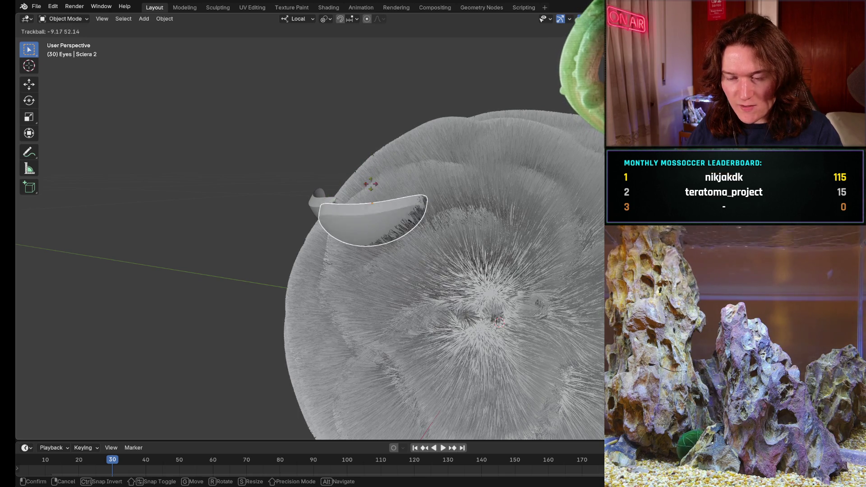
left_click(376, 202)
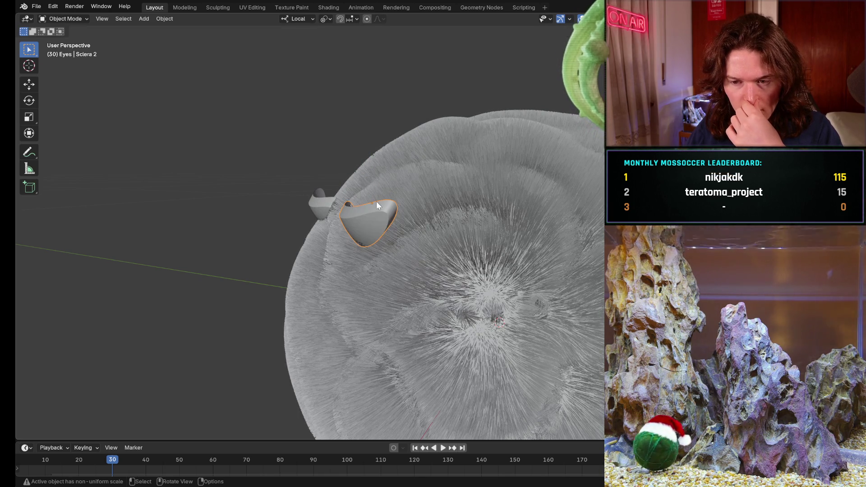
Step: Switch to camera view, add Sclera 1 to the selection and start rotating both eyes
mouse_move(266, 173)
middle_mouse_down()
mouse_move(347, 218)
mouse_move(377, 223)
middle_mouse_up()
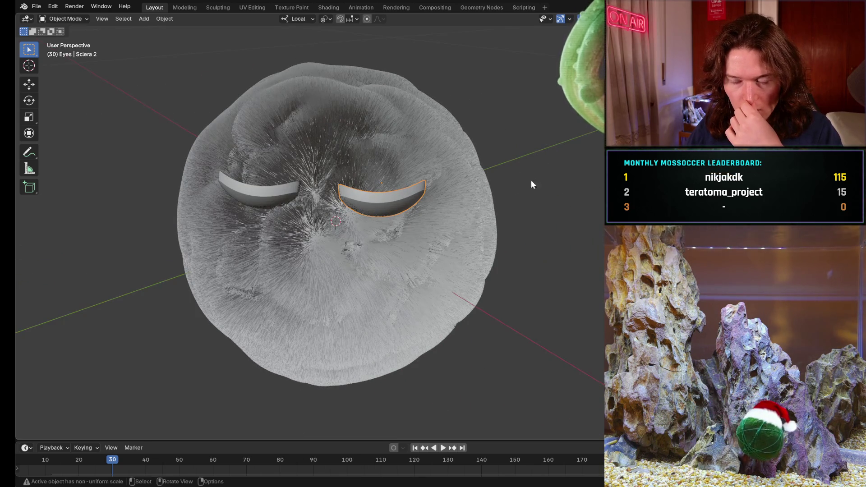
scroll(568, 114, "down", 3)
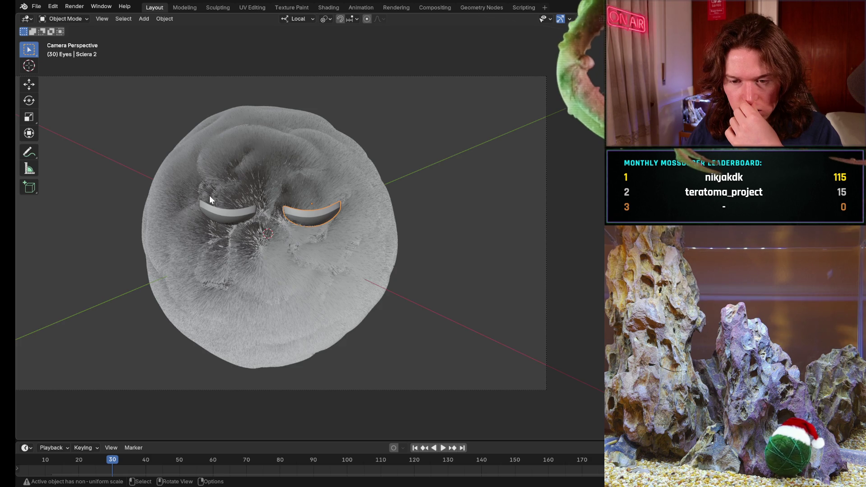
scroll(210, 196, "up", 3)
mouse_move(210, 197)
middle_mouse_down()
mouse_move(299, 205)
mouse_move(283, 194)
middle_mouse_up()
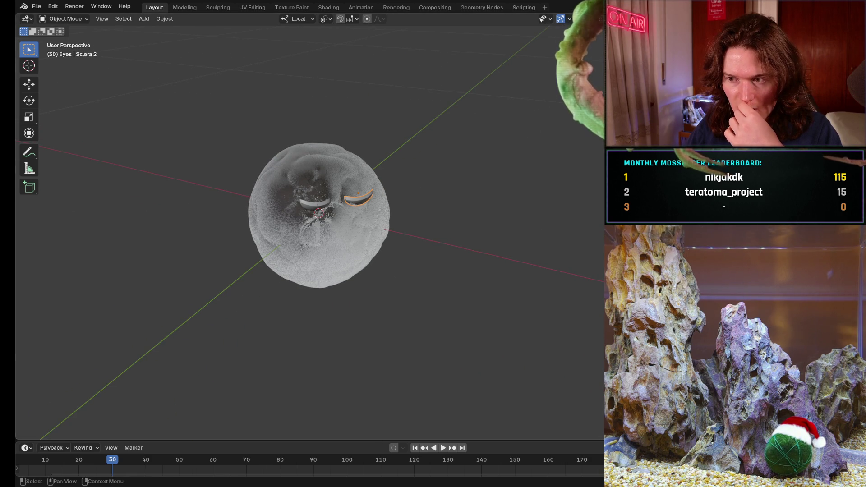
key("KP_0")
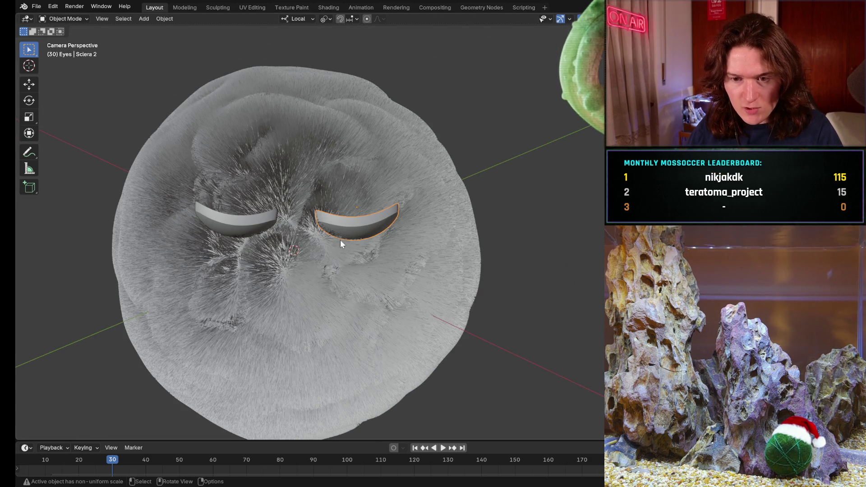
left_click(238, 224, "shift")
key("r")
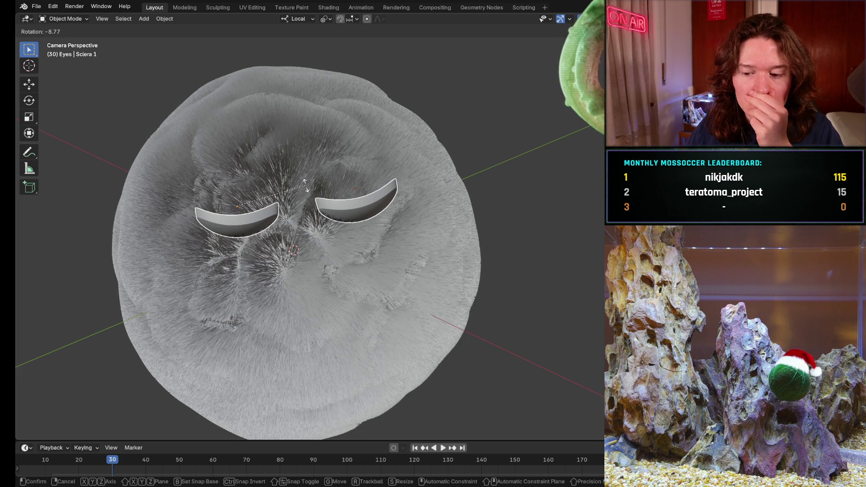
Step: Cancel the eye rotation and snap the 3D cursor to the centre of both sclera pieces
right_click(306, 185)
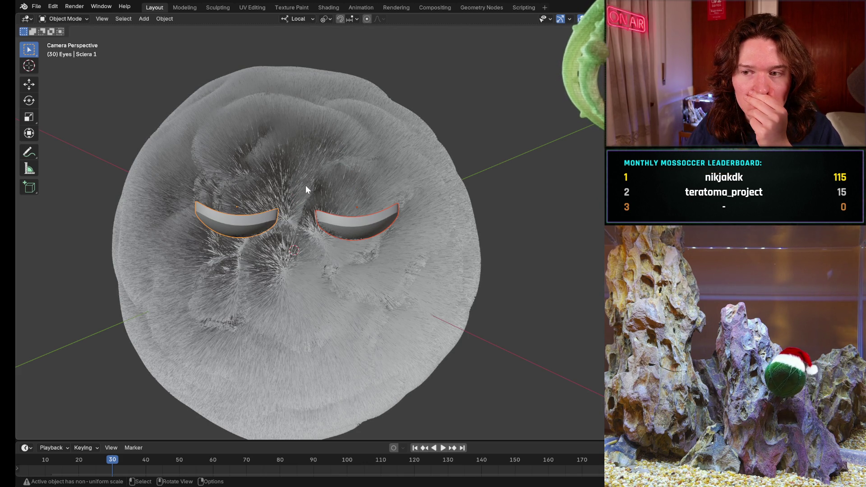
scroll(334, 222, "up", 1)
scroll(334, 219, "down", 1)
right_click(334, 219)
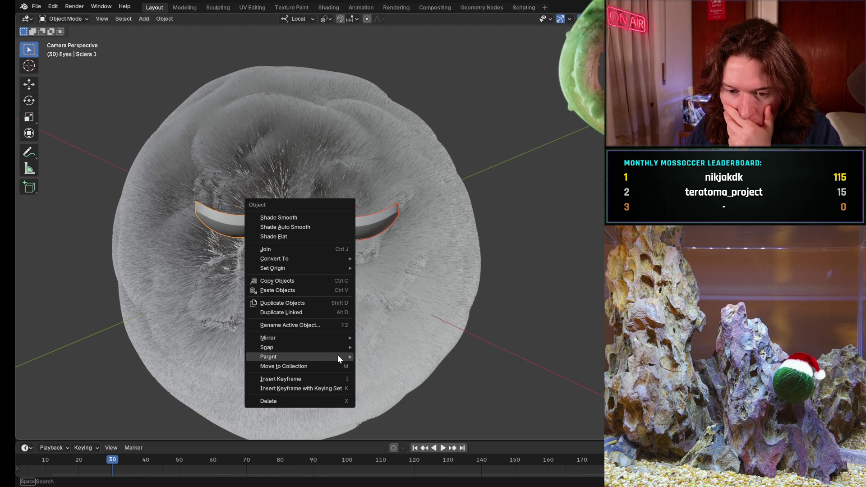
mouse_move(339, 348)
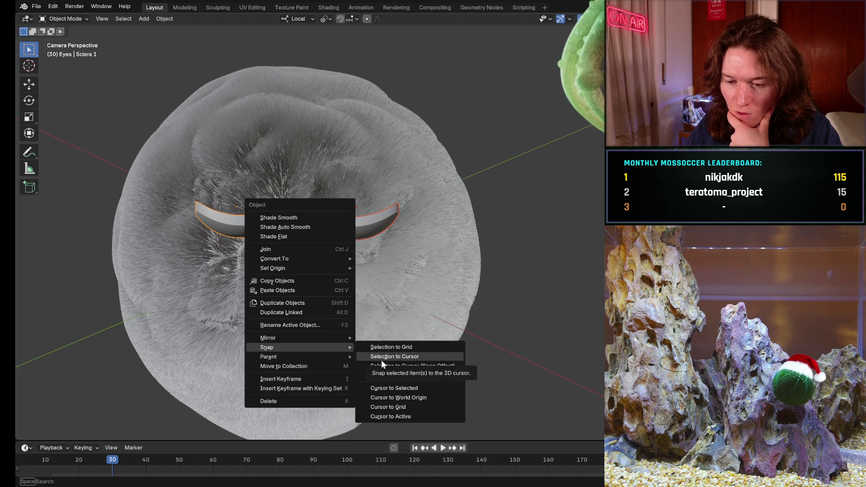
left_click(409, 390)
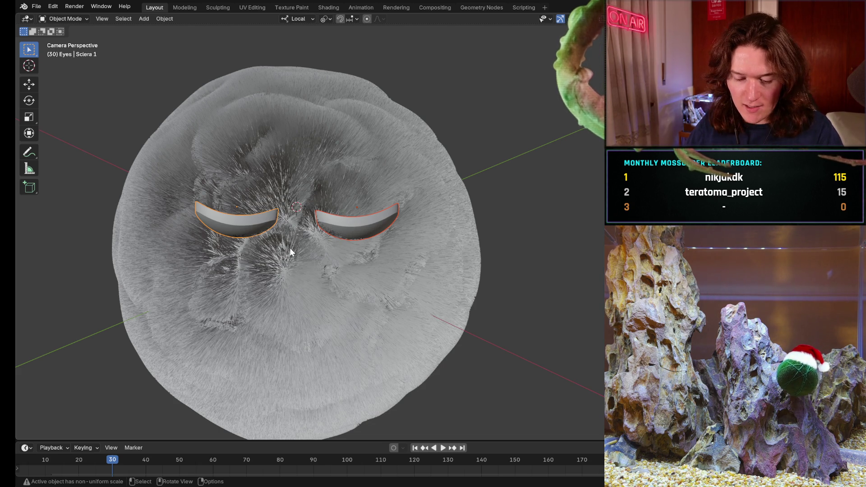
key("r")
key("r")
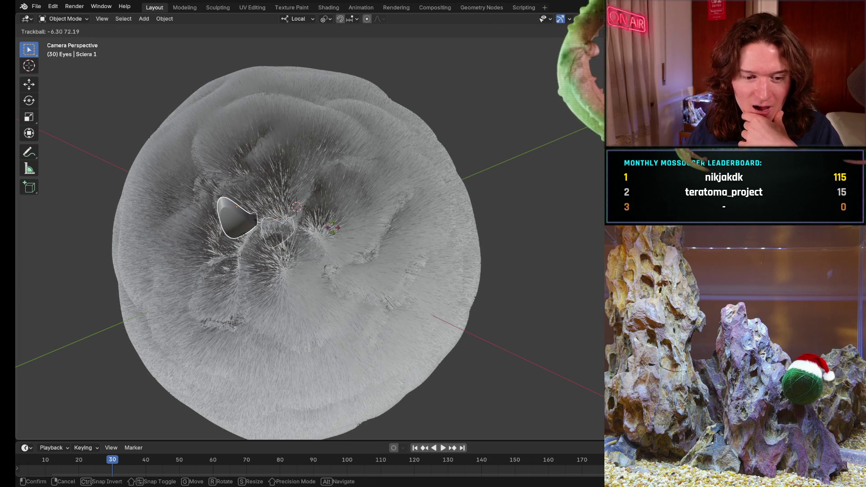
key("Escape")
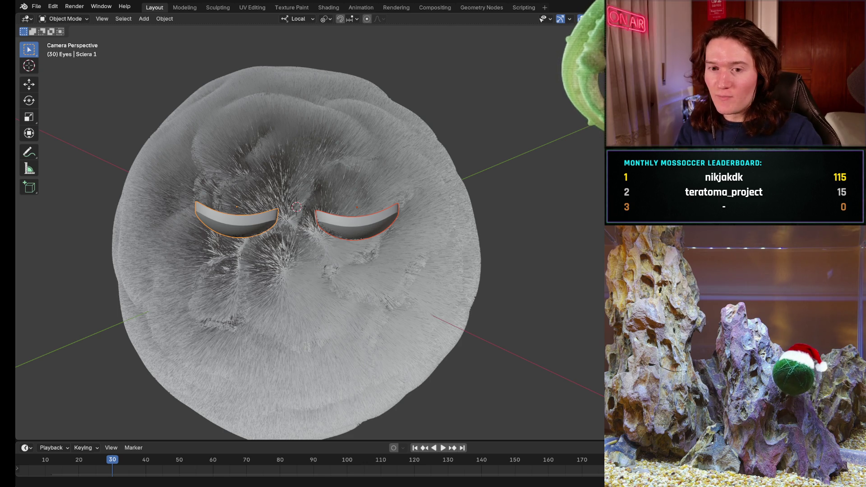
mouse_move(437, 209)
middle_mouse_down()
mouse_move(416, 239)
mouse_move(423, 176)
mouse_move(334, 181)
mouse_move(373, 271)
mouse_move(315, 217)
mouse_move(492, 244)
mouse_move(414, 245)
mouse_move(418, 236)
mouse_move(526, 258)
mouse_move(466, 249)
middle_mouse_up()
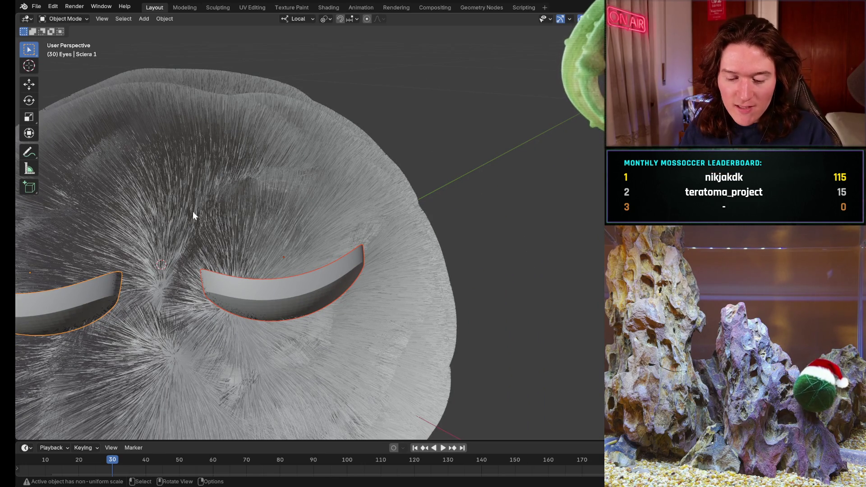
key("r")
key("r")
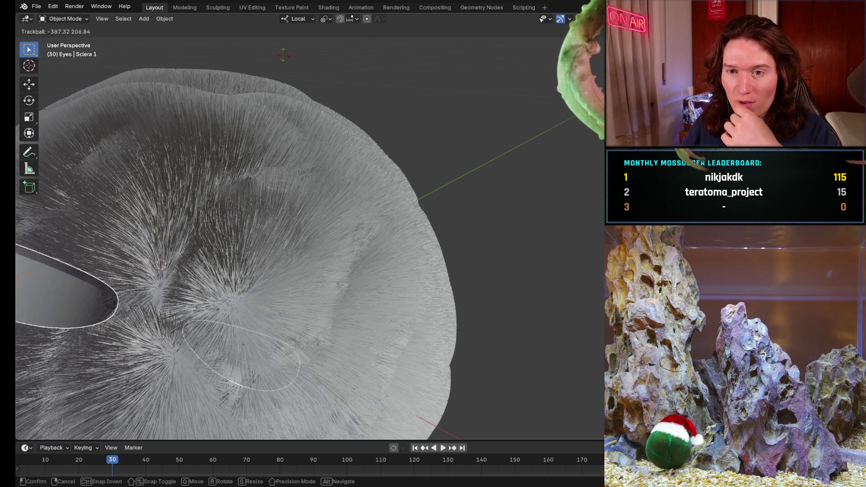
key("Escape")
Step: Set the transform orientation to Cursor and test a free rotation of the eyes
left_click(305, 19)
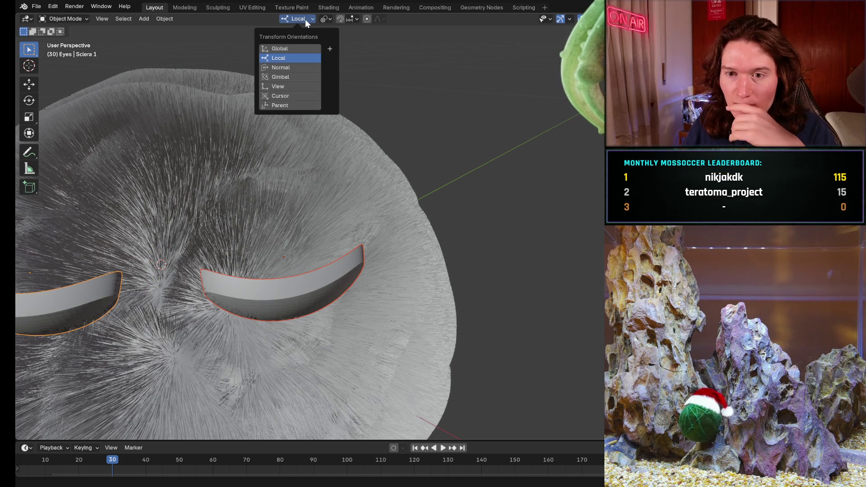
left_click(294, 95)
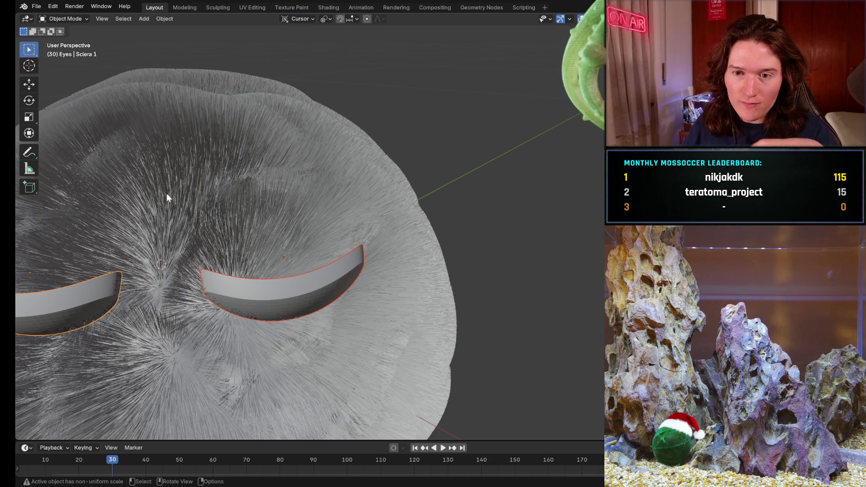
key("r")
key("r")
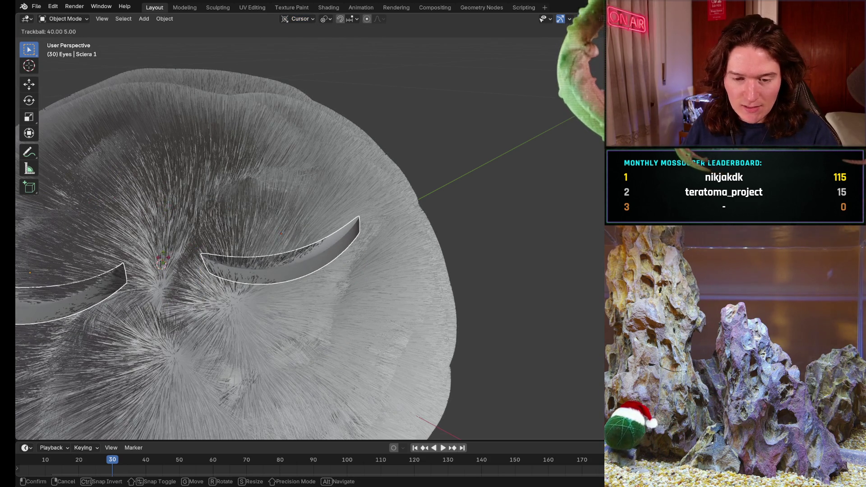
key("Return")
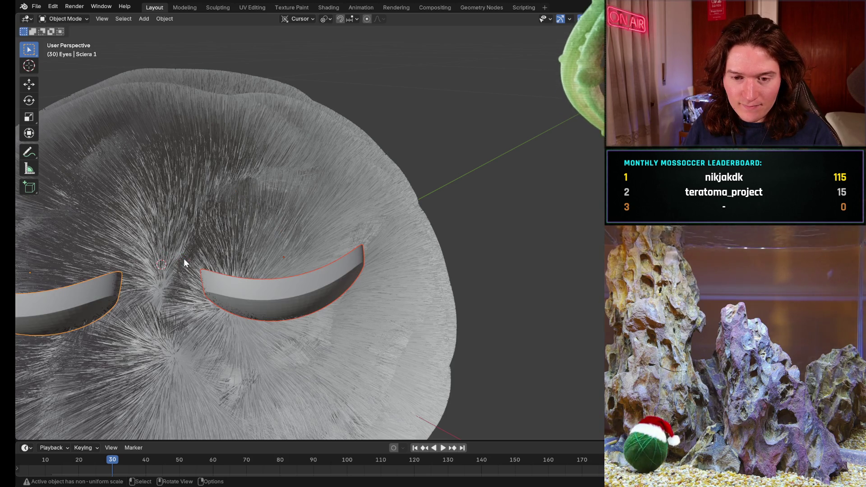
Step: Switch the transform orientation back to Local and set the pivot point to 3D Cursor
left_click(285, 18)
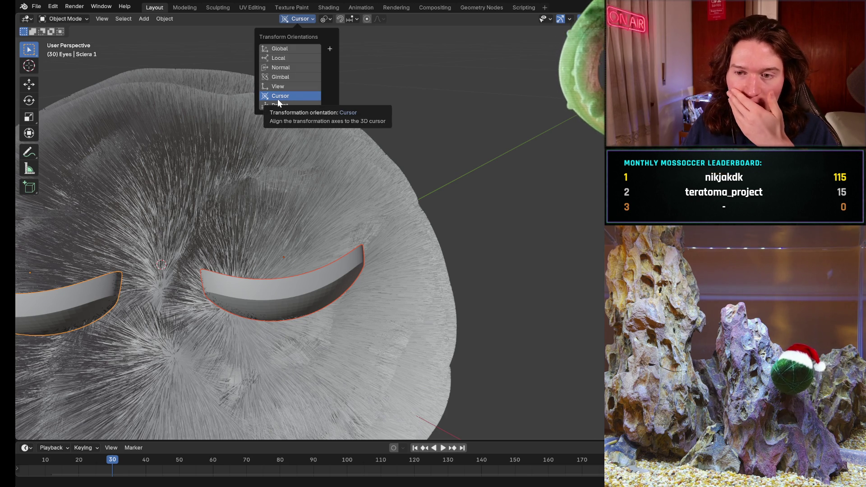
left_click(289, 58)
left_click(329, 19)
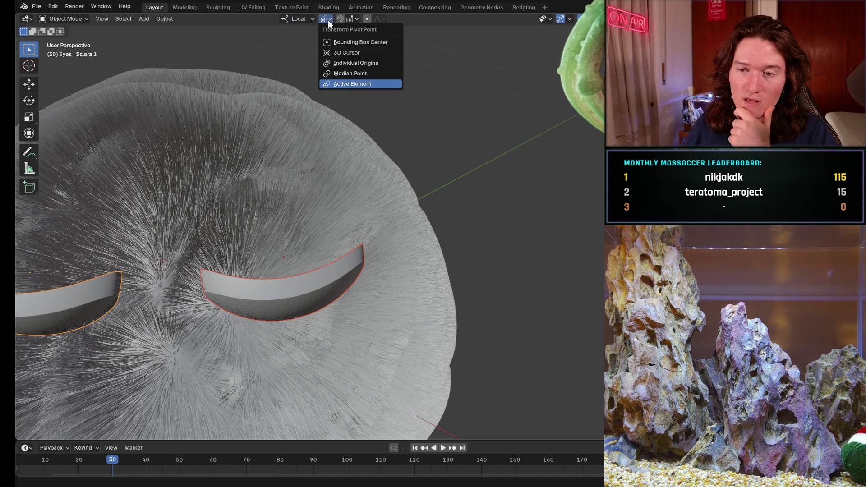
left_click(340, 53)
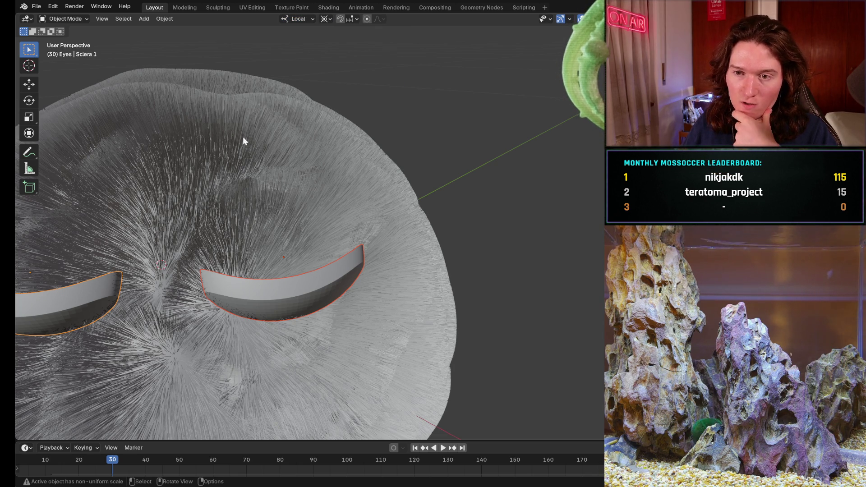
Step: Trackball-rotate both eye pieces around the 3D cursor into a level, drooping tilt
key("r")
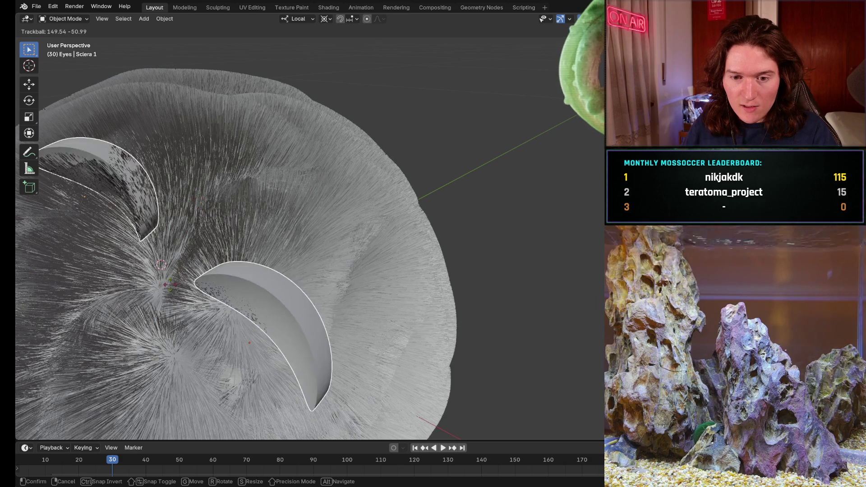
key("Escape")
key("KP_0")
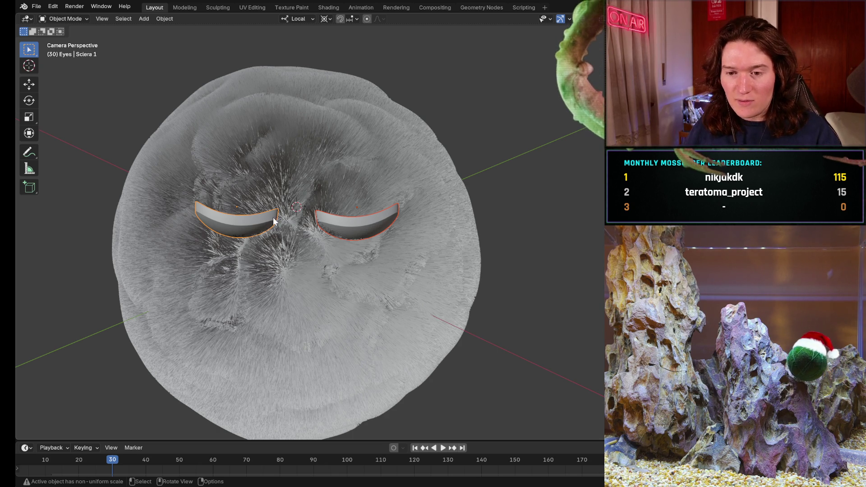
key("r")
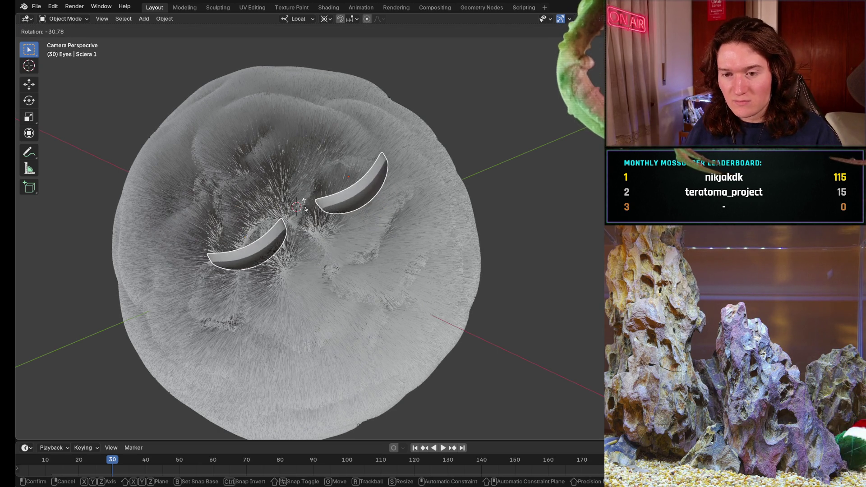
key("r")
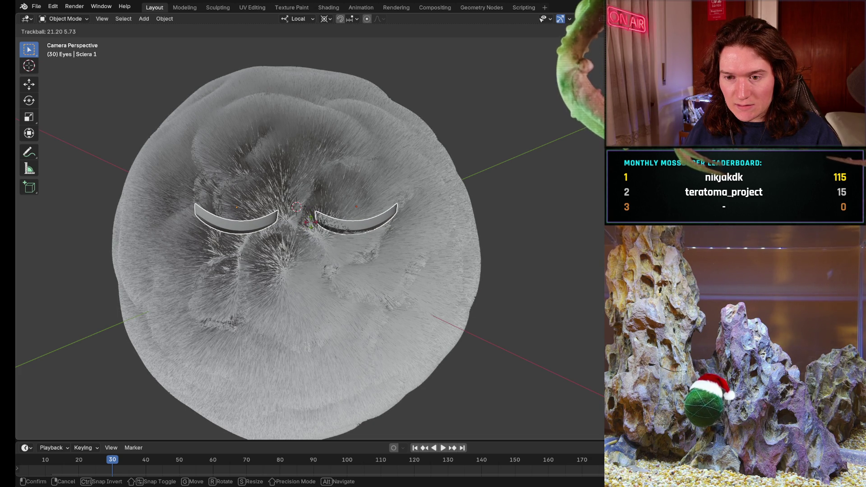
left_click(311, 222)
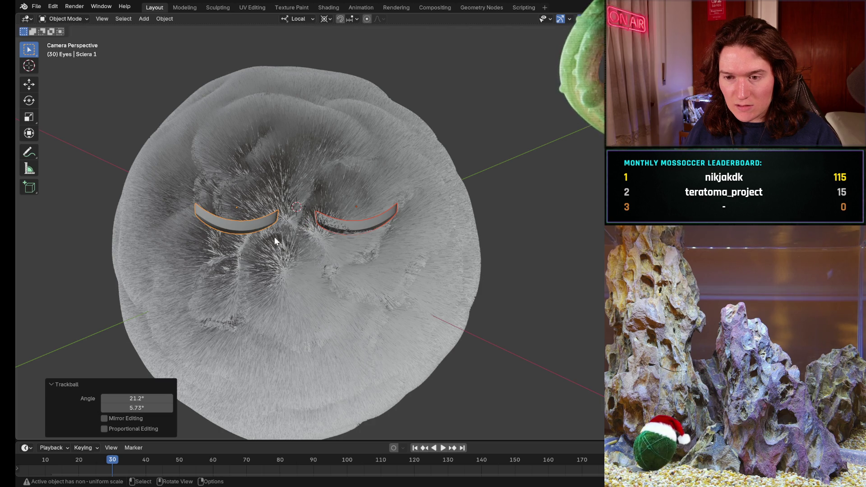
scroll(274, 237, "up", 4)
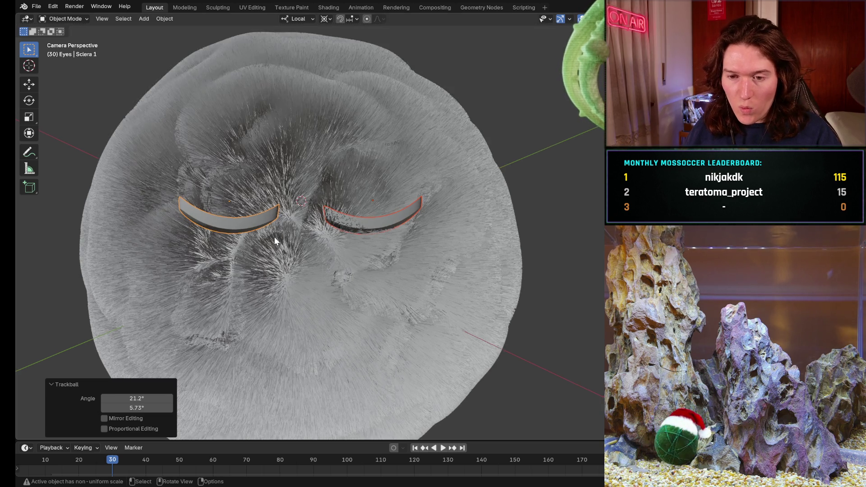
mouse_move(399, 242)
middle_mouse_down()
mouse_move(280, 224)
mouse_move(167, 261)
mouse_move(151, 288)
mouse_move(154, 296)
mouse_move(572, 303)
mouse_move(559, 274)
mouse_move(392, 176)
mouse_move(490, 219)
mouse_move(375, 253)
mouse_move(382, 258)
middle_mouse_up()
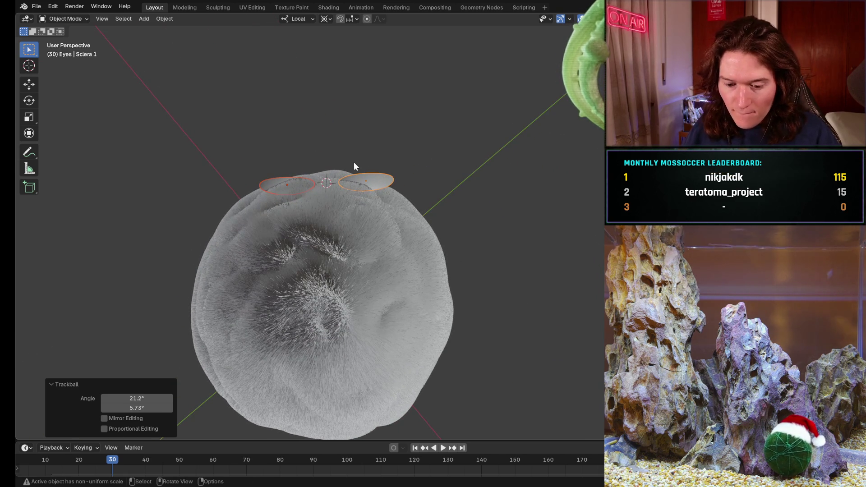
Step: Refine the eyes with 4.95° and -1.43° rotations, checking them through the camera
key("r")
left_click(356, 168)
key("KP_0")
mouse_move(357, 168)
middle_mouse_down()
mouse_move(399, 256)
mouse_move(356, 275)
mouse_move(369, 278)
mouse_move(505, 203)
middle_mouse_up()
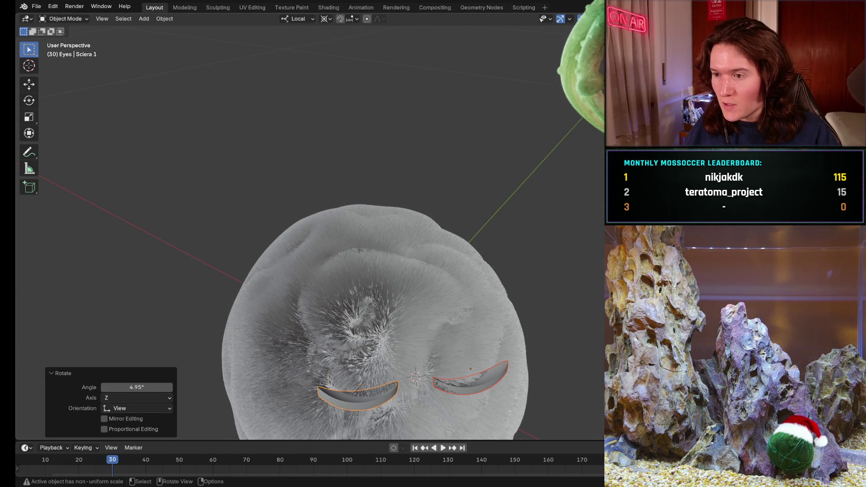
key("KP_0")
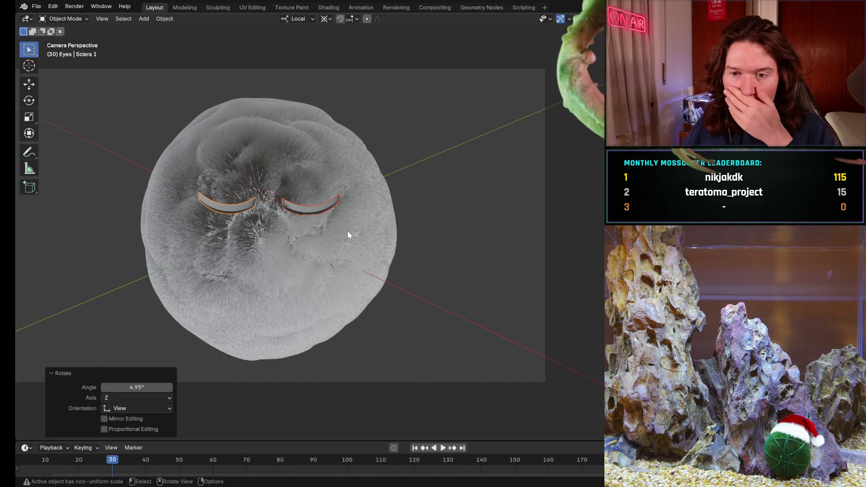
key("r")
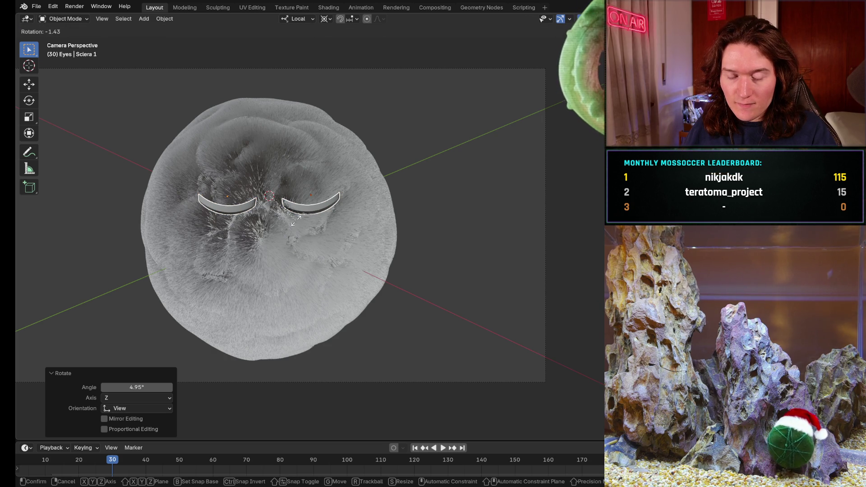
left_click(296, 221)
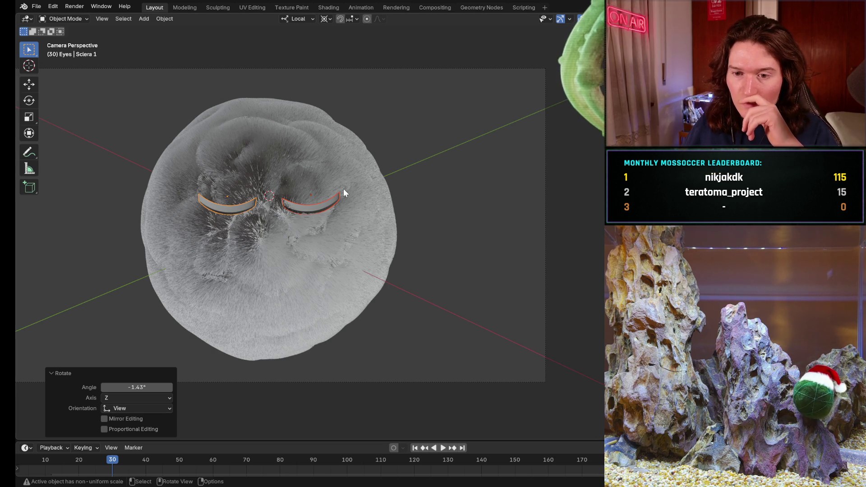
key("shift+h")
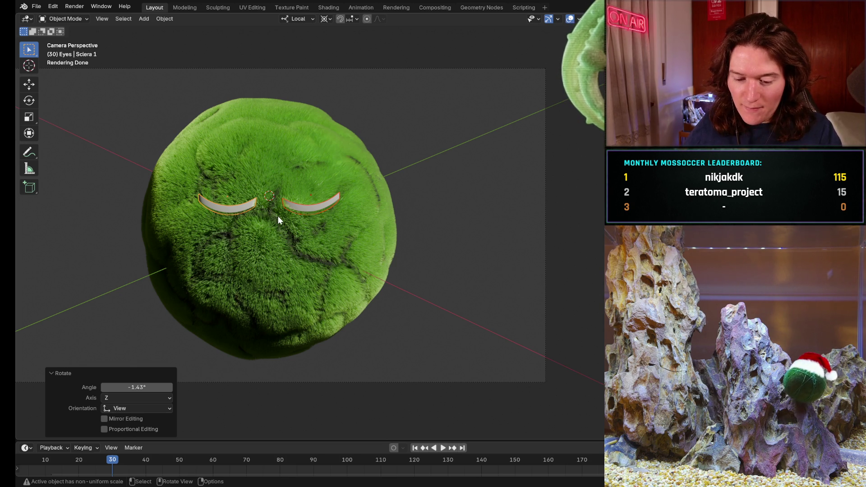
Step: Shift the eye pieces 0.003383 m along their local X axis
key("g")
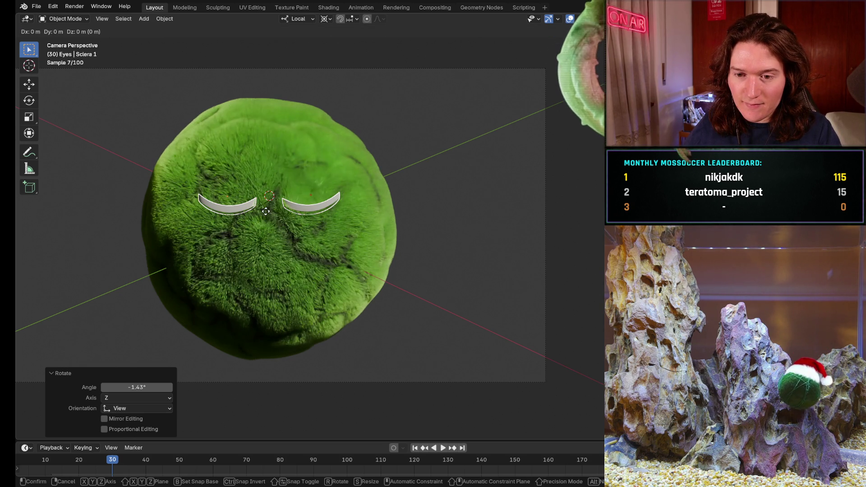
key("z")
key("z")
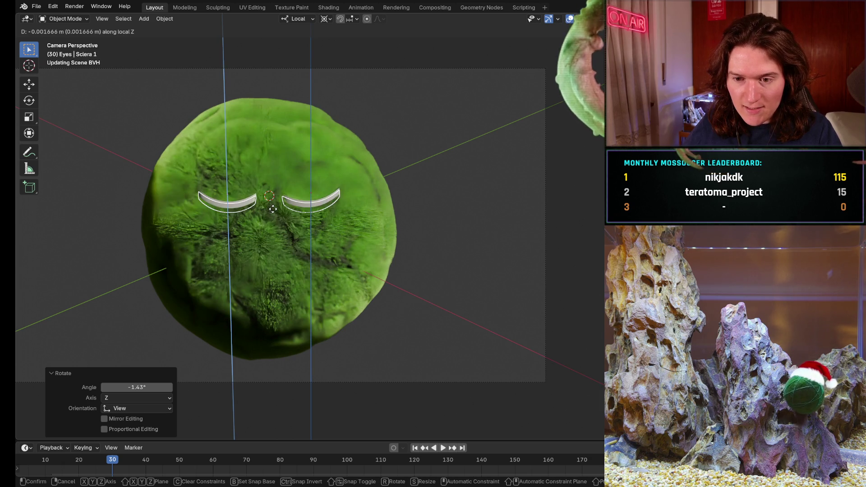
key("y")
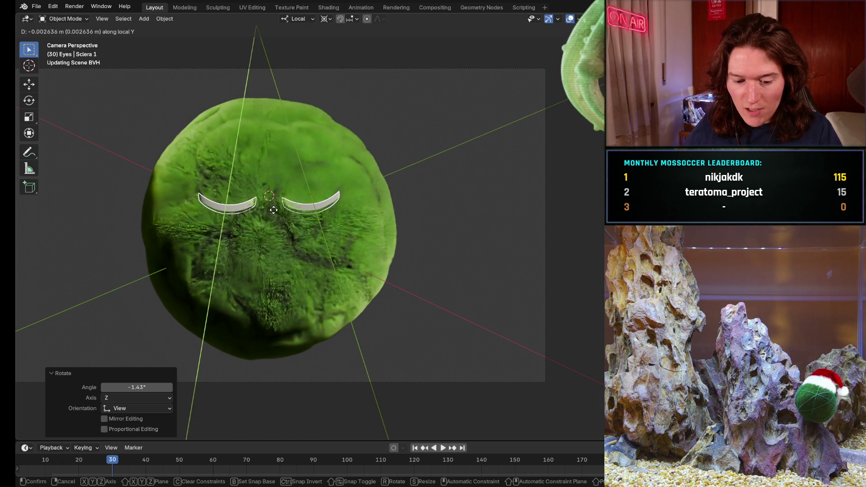
key("x")
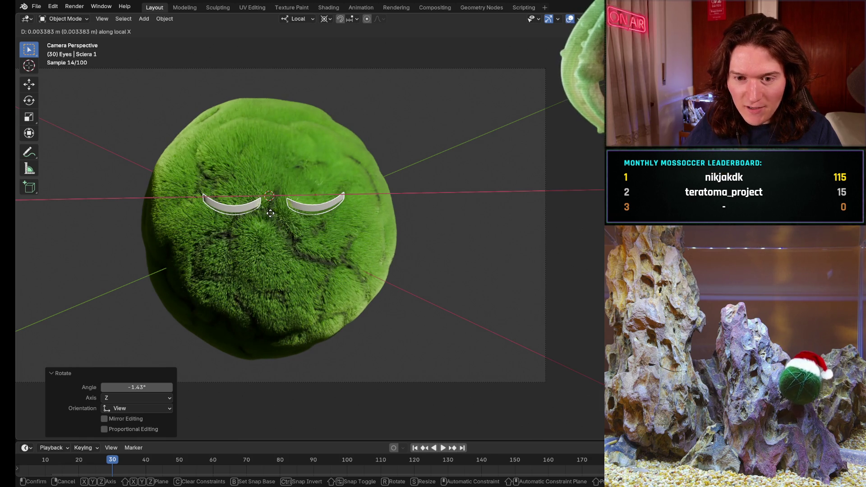
left_click(270, 213)
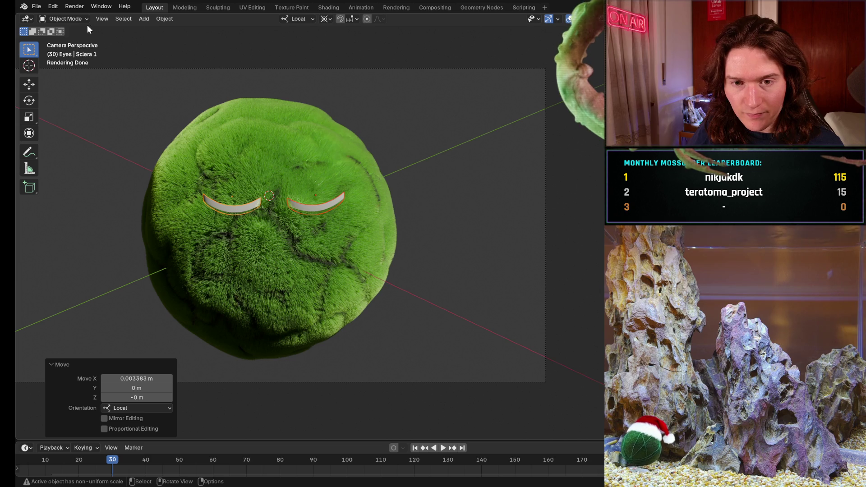
Step: Add an Object Line Art grease pencil outlining the left eye
left_click(161, 18)
mouse_move(141, 18)
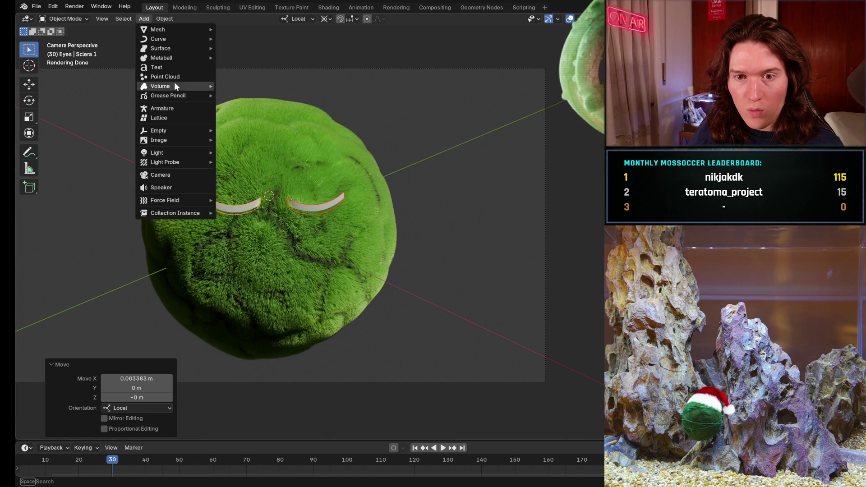
mouse_move(178, 96)
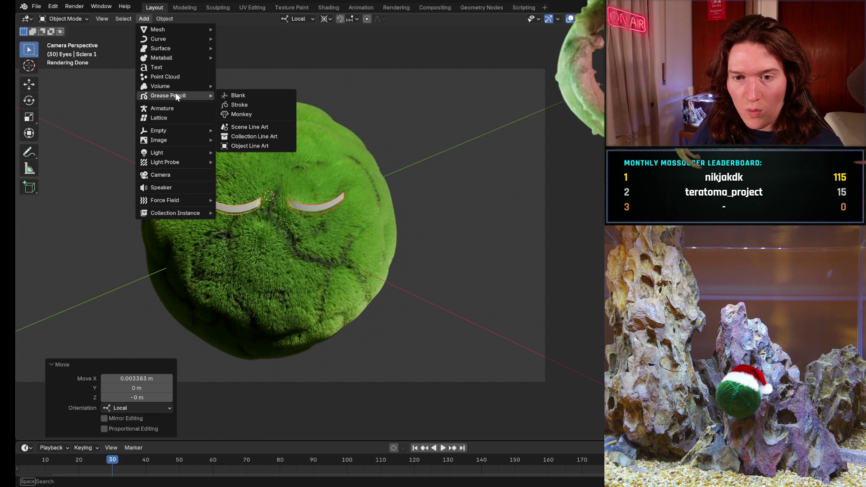
left_click(256, 147)
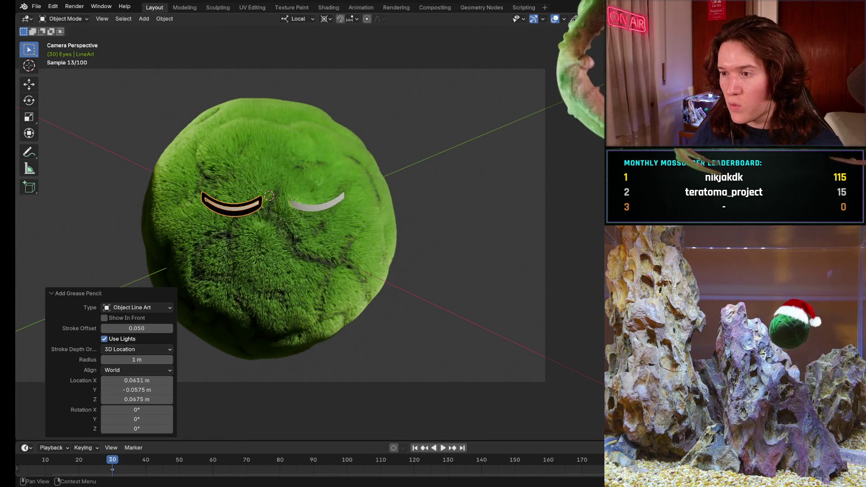
Step: Select the right eye and add a second Object Line Art outline, LineArt.001
left_click(316, 203)
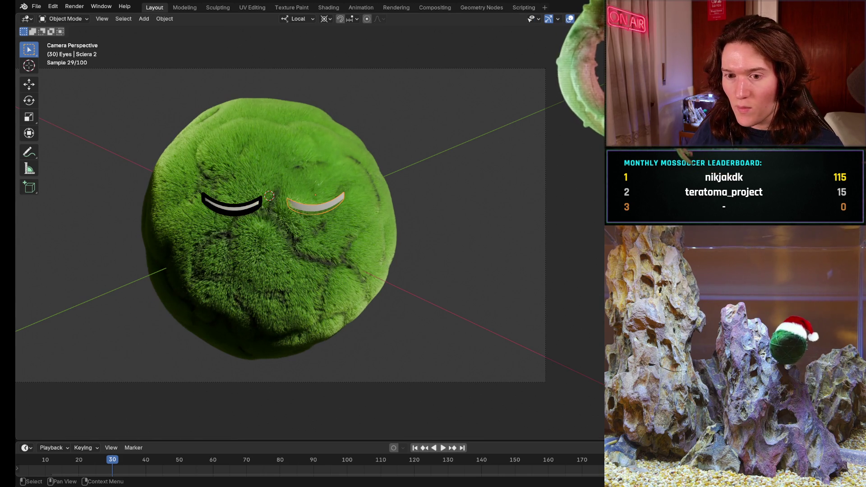
left_click(142, 18)
mouse_move(175, 96)
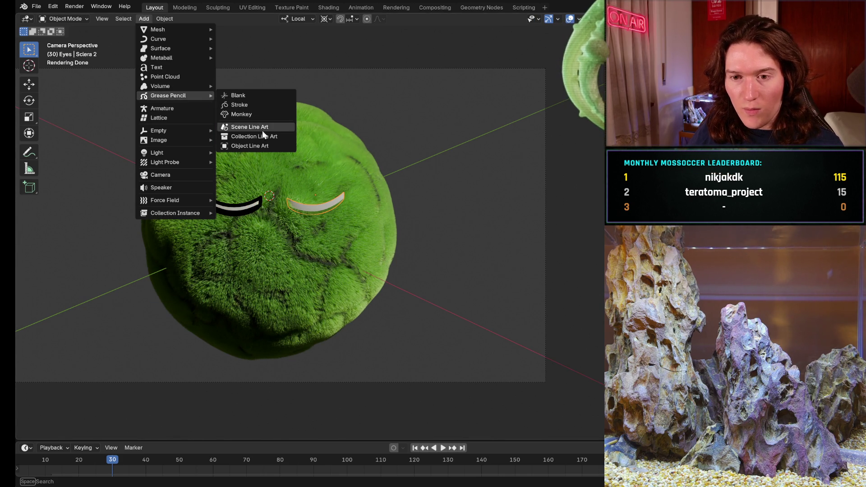
left_click(264, 143)
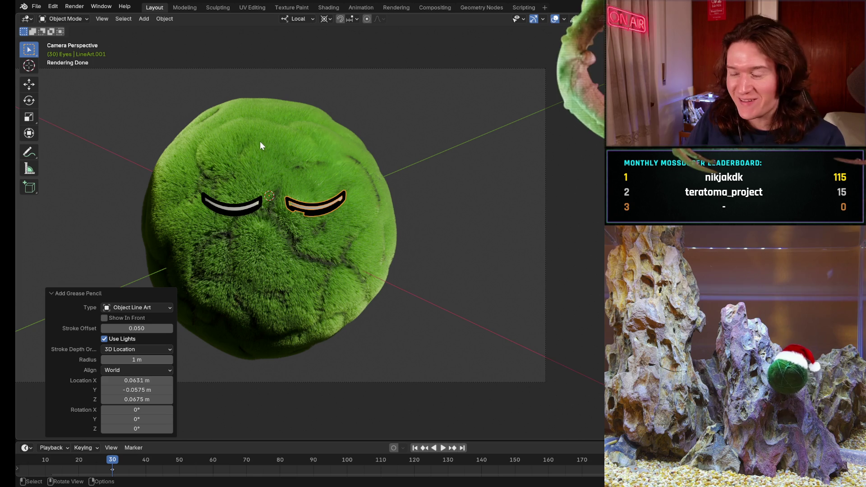
key("shift")
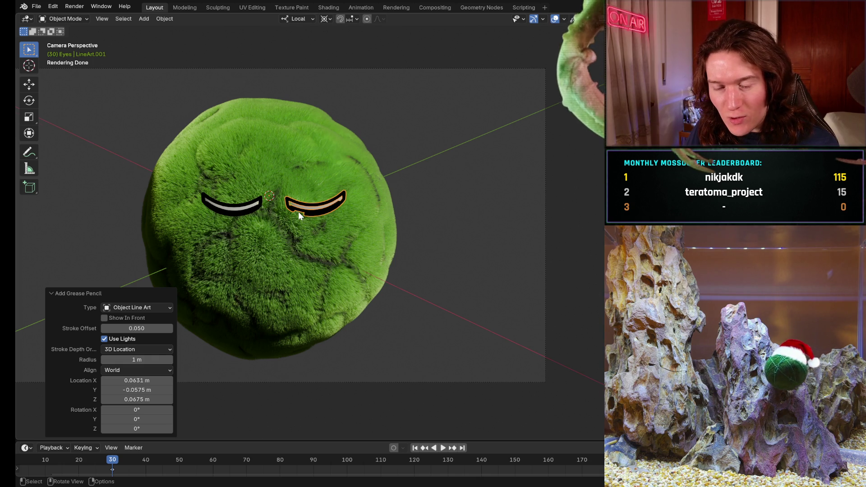
scroll(298, 212, "up", 5)
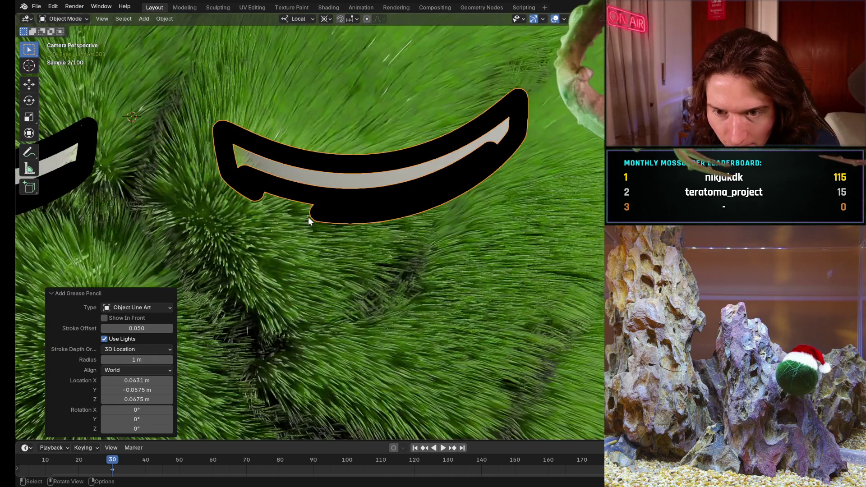
middle_click_drag(309, 220, 348, 208)
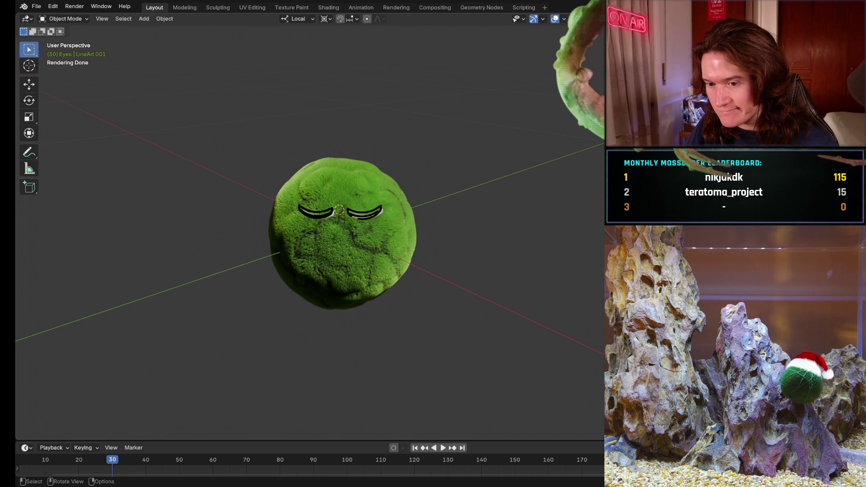
key("KP_0")
scroll(256, 304, "down", 5)
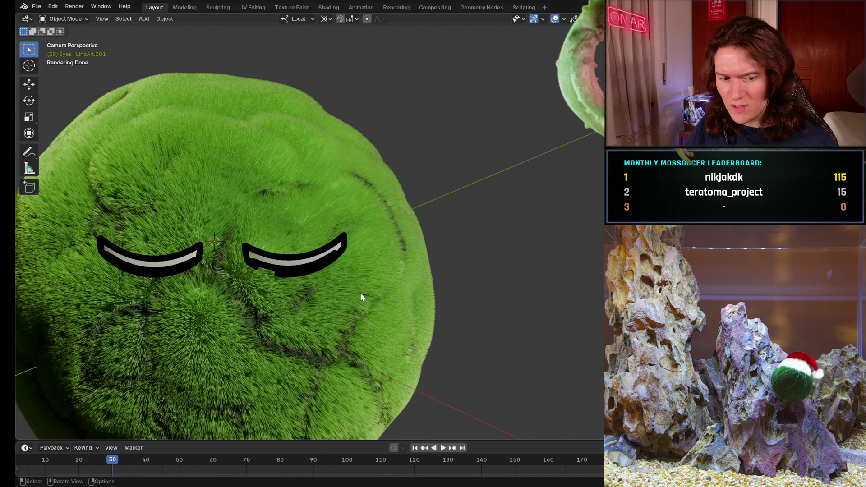
mouse_move(321, 297)
middle_mouse_down("shift")
mouse_move(529, 237)
mouse_move(527, 228)
middle_mouse_up("shift")
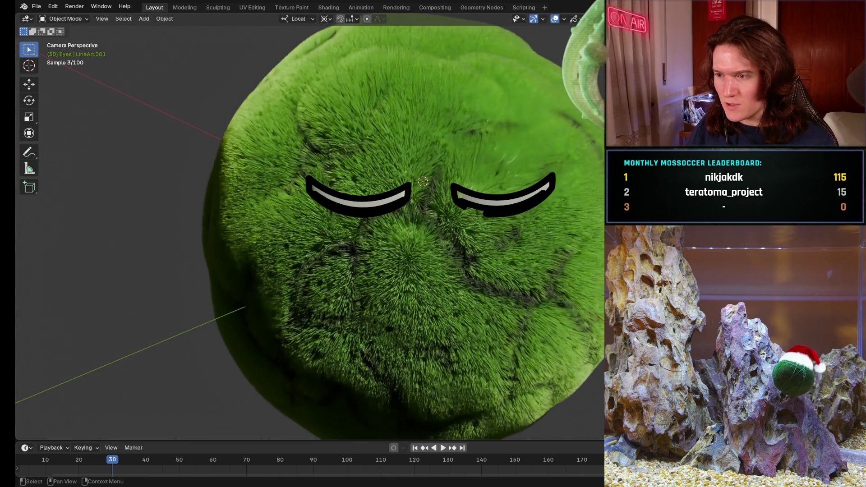
left_click(359, 199)
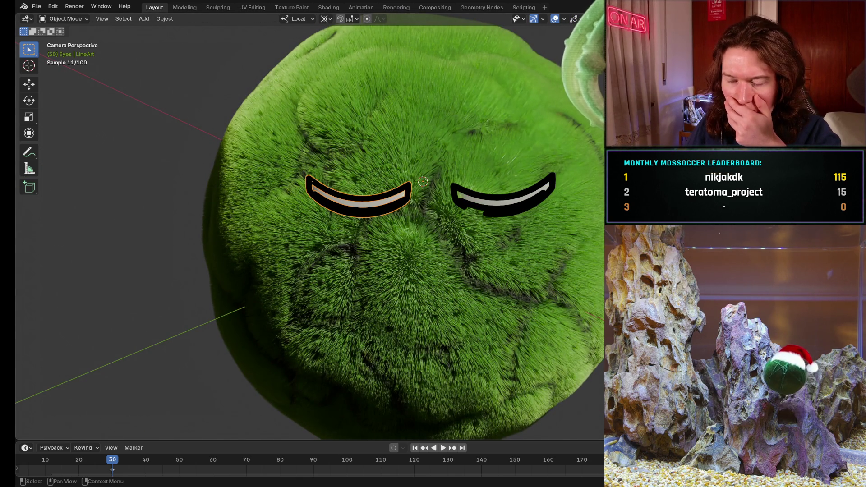
key("ctrl+z")
key("ctrl+z")
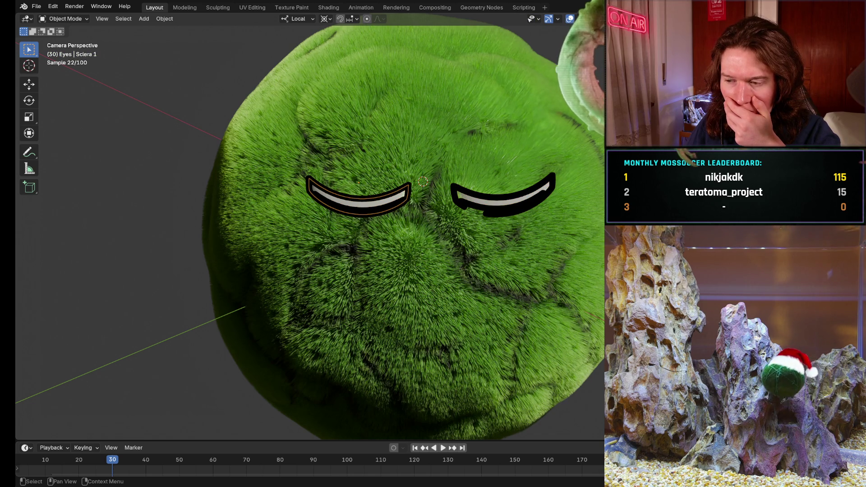
key("ctrl+z")
key("ctrl+z")
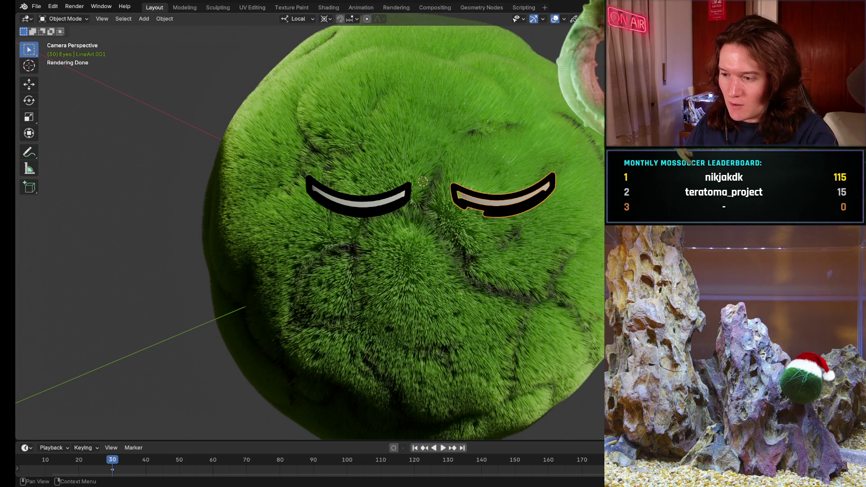
key("ctrl+z")
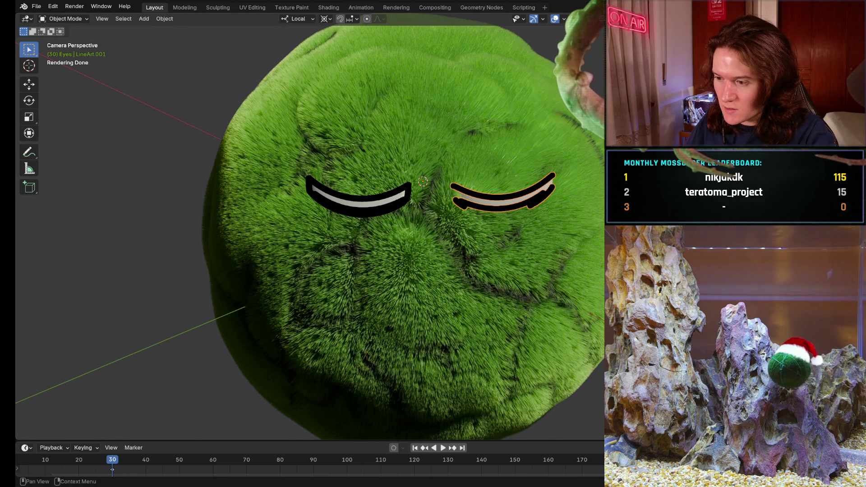
key("ctrl+z")
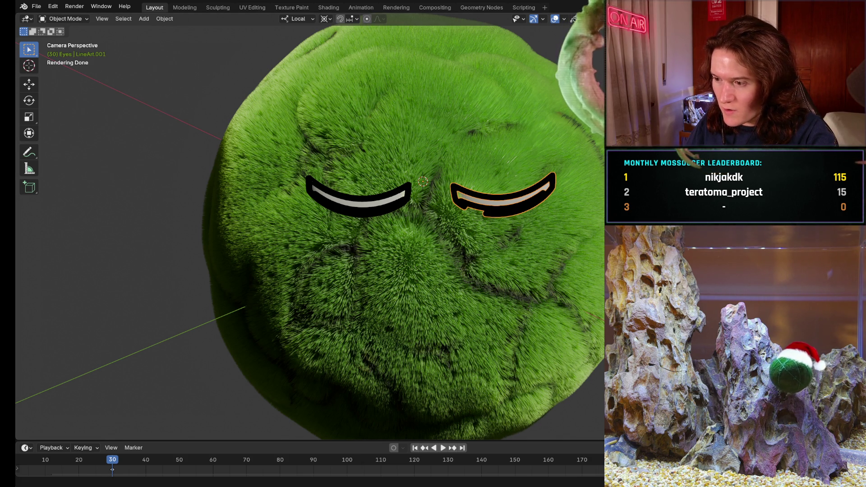
key("ctrl+z")
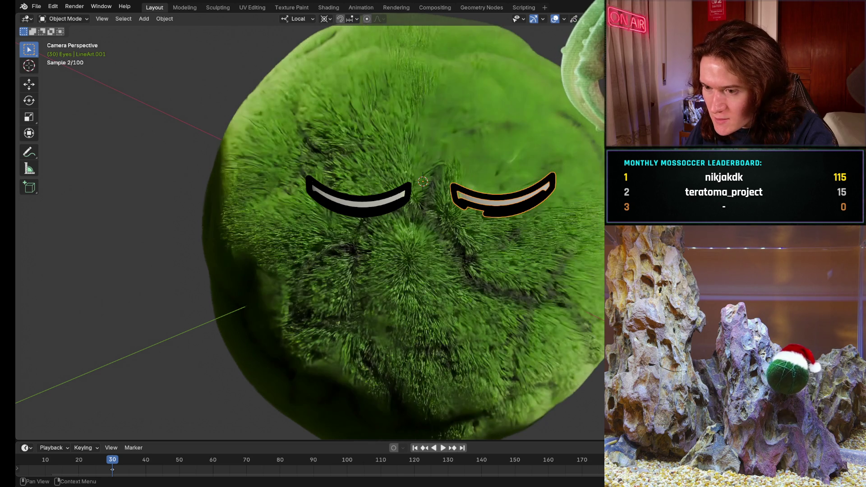
key("ctrl+z")
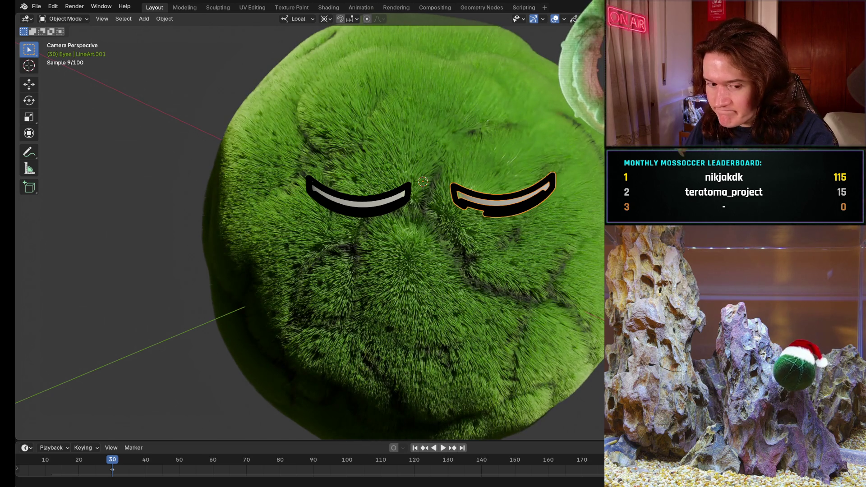
key("ctrl+z")
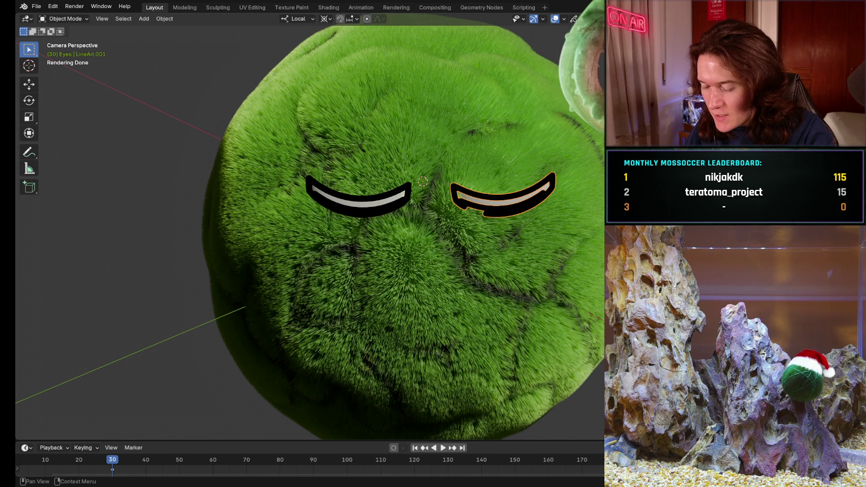
Step: Orbit out of the camera view and select the Sclera 2 eye piece
mouse_move(480, 251)
middle_mouse_down()
mouse_move(516, 264)
mouse_move(531, 246)
mouse_move(386, 236)
middle_mouse_up()
scroll(361, 234, "up", 5)
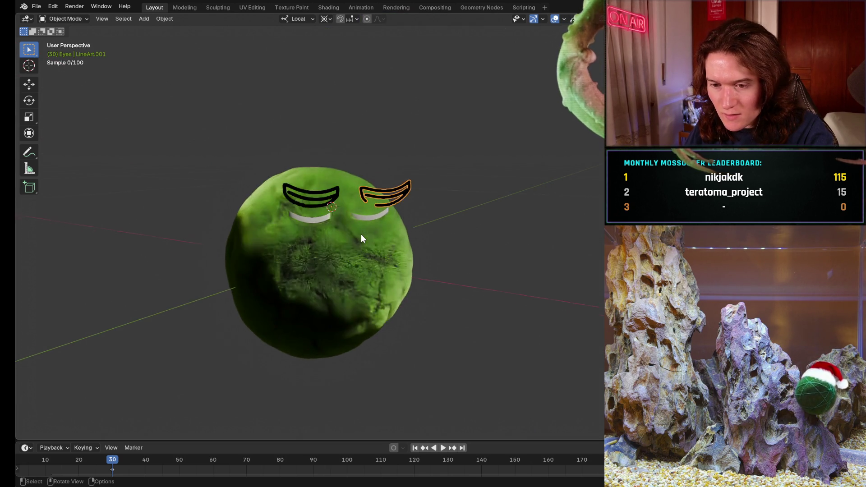
scroll(362, 235, "up", 3)
scroll(352, 219, "up", 2)
mouse_move(346, 230)
middle_mouse_down()
mouse_move(327, 237)
mouse_move(254, 230)
middle_mouse_up()
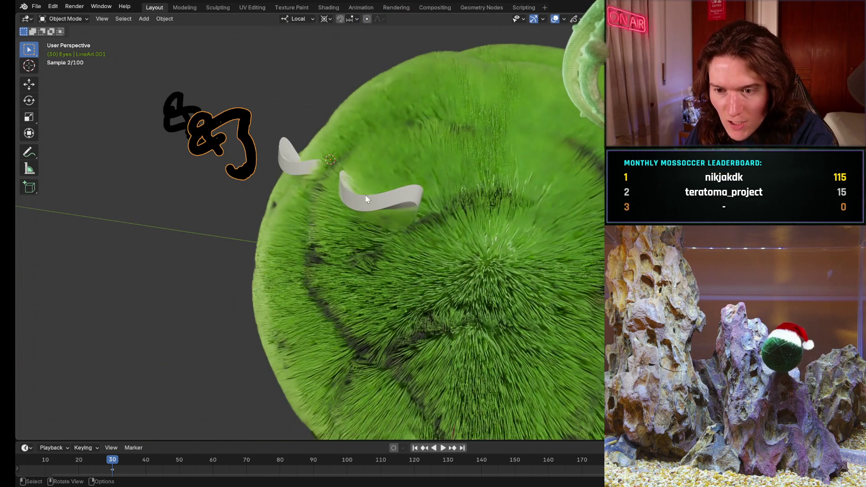
left_click(372, 201)
Step: Shift-select Sclera 1 and orbit to a head-on front view of the eyes
mouse_move(446, 184)
middle_mouse_down()
mouse_move(416, 236)
mouse_move(338, 208)
mouse_move(550, 176)
mouse_move(551, 202)
mouse_move(240, 218)
mouse_move(251, 220)
mouse_move(289, 193)
mouse_move(505, 145)
middle_mouse_up()
scroll(289, 192, "down", 3)
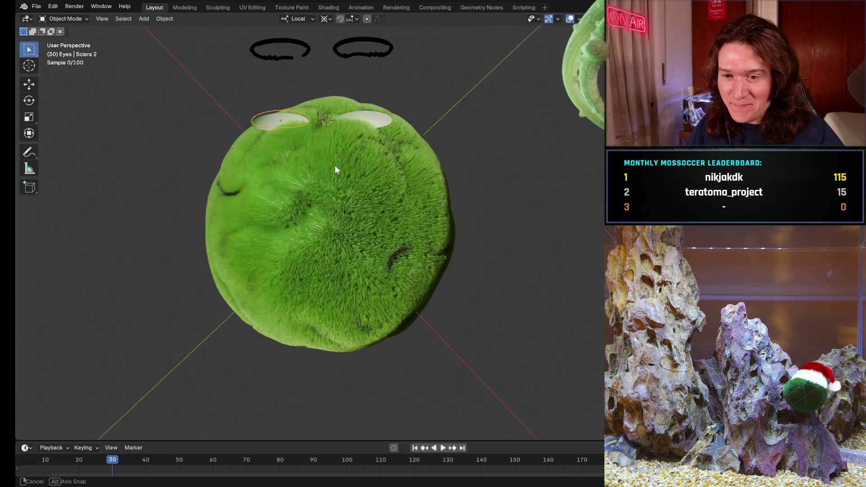
mouse_move(337, 166)
middle_mouse_down()
mouse_move(337, 153)
mouse_move(334, 164)
mouse_move(397, 203)
mouse_move(414, 244)
middle_mouse_up()
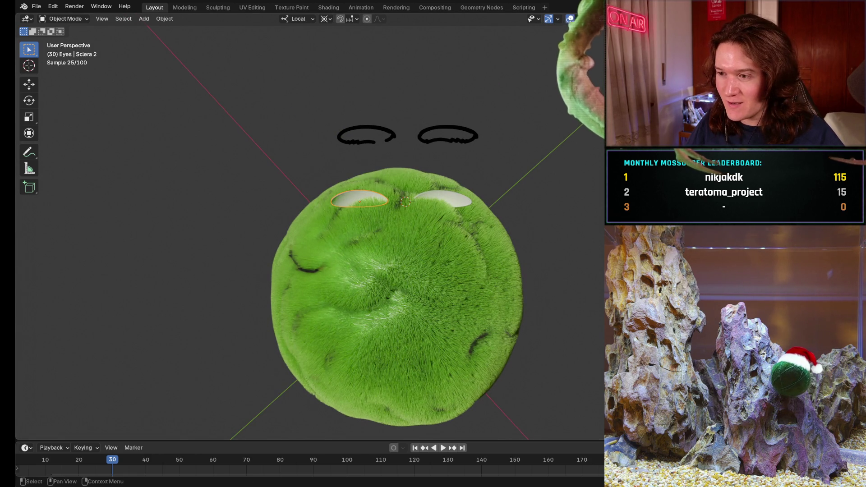
left_click(454, 200, "shift")
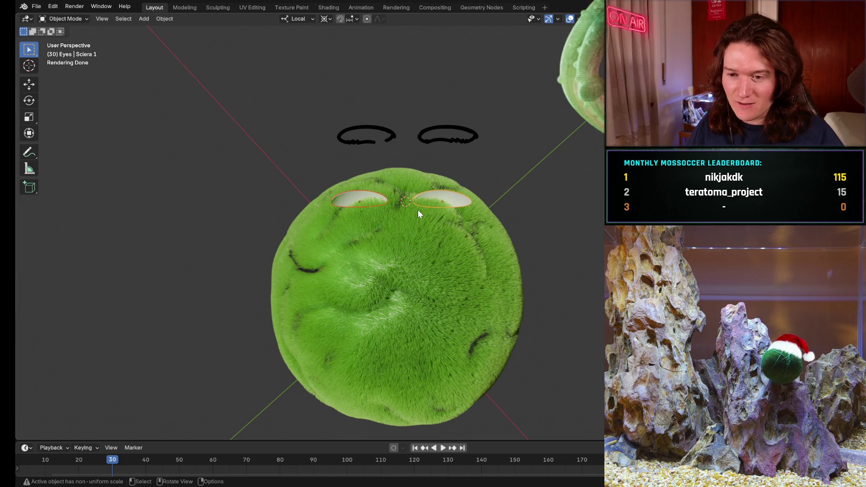
middle_click_drag(430, 245, 424, 239)
mouse_move(449, 295)
middle_mouse_down()
mouse_move(451, 328)
mouse_move(476, 249)
mouse_move(470, 294)
mouse_move(436, 351)
middle_mouse_up()
middle_click_drag(395, 201, 366, 253)
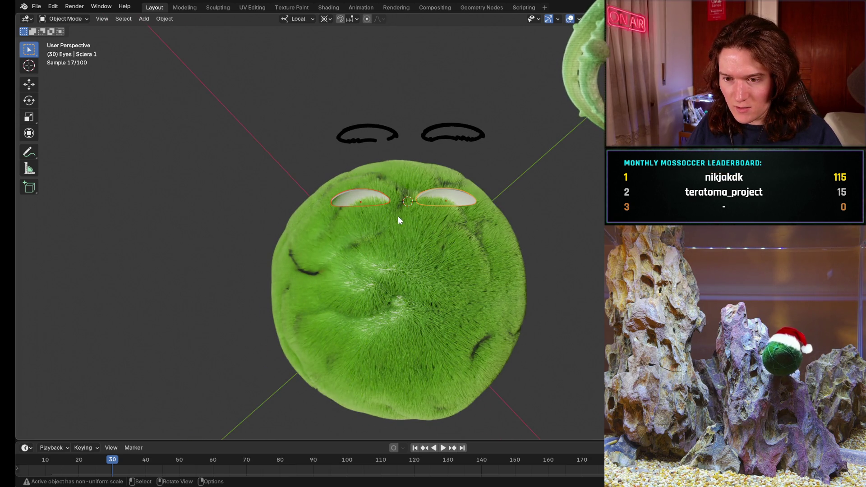
middle_click_drag(409, 190, 402, 226)
key("g")
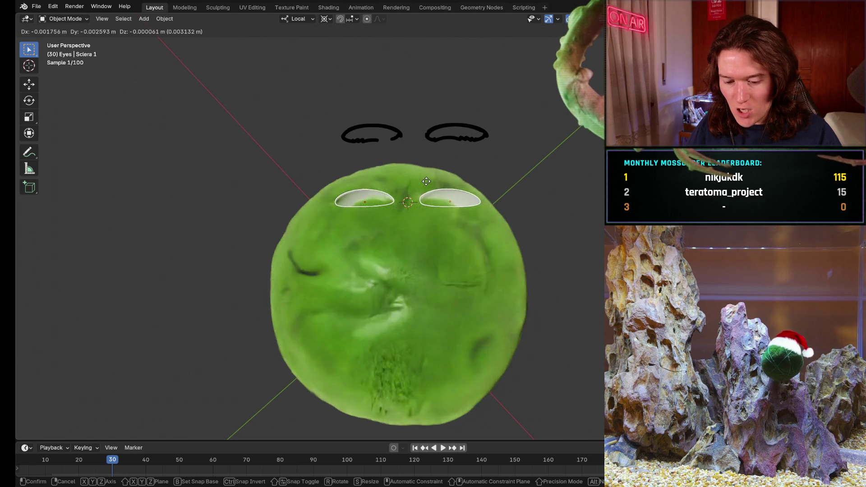
Step: In solid shading, tilt the eye pieces 3.29° and move them 0.0049, -0.005831, -0.000978 m
right_click(426, 182)
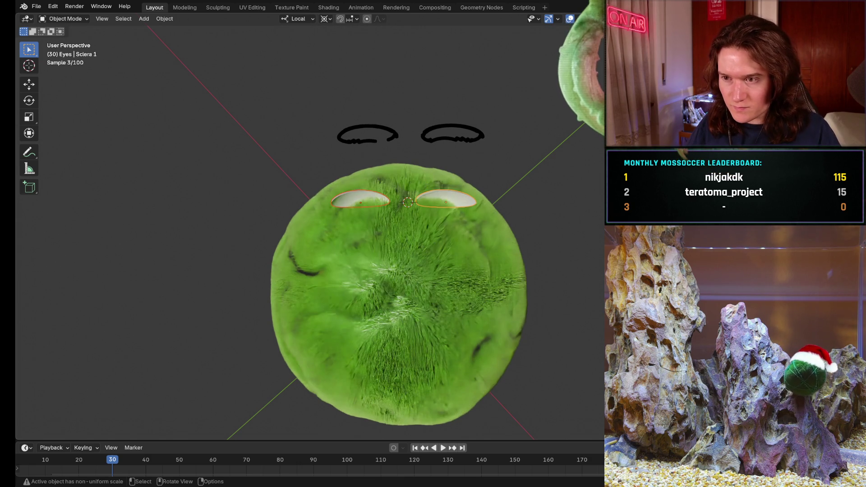
key("z")
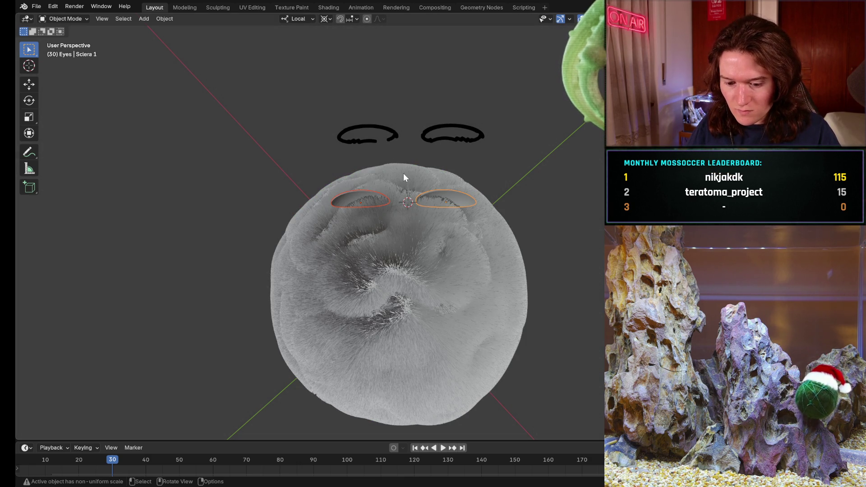
key("r")
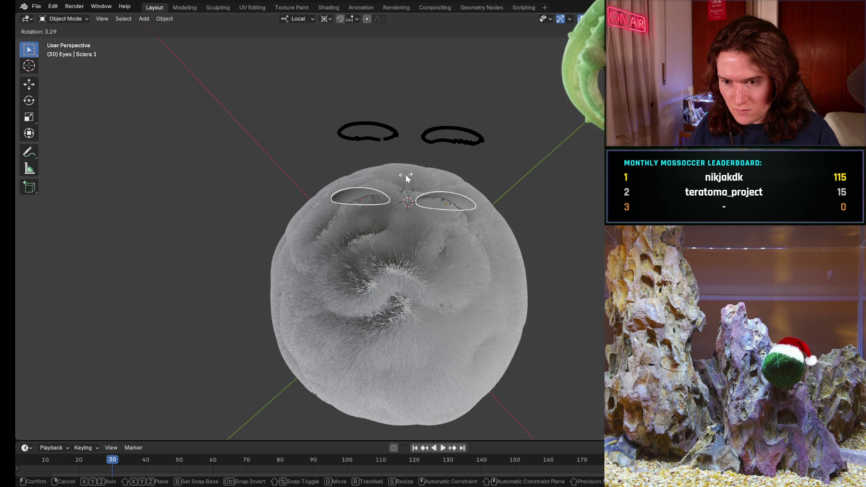
left_click(406, 176)
key("g")
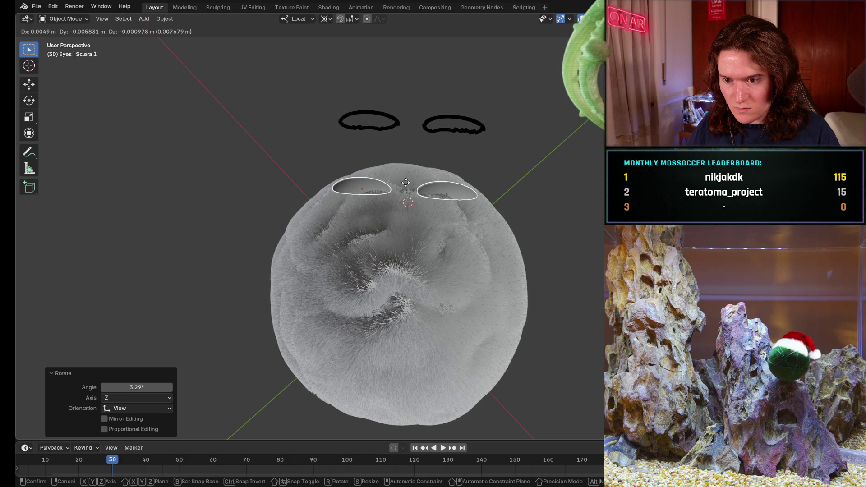
left_click(406, 183)
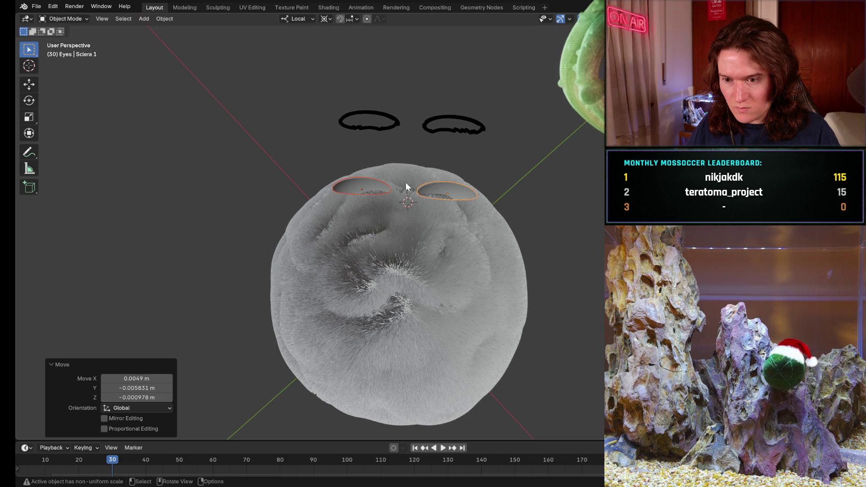
Step: Centre the face in camera view and return to the rendered fur preview
mouse_move(340, 202)
middle_mouse_down()
mouse_move(422, 190)
mouse_move(548, 91)
mouse_move(550, 107)
middle_mouse_up()
key("KP_0")
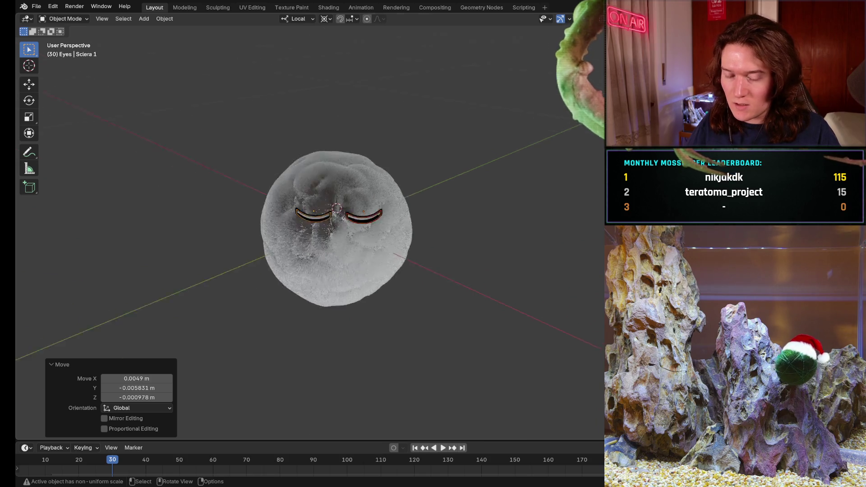
scroll(551, 207, "down", 5)
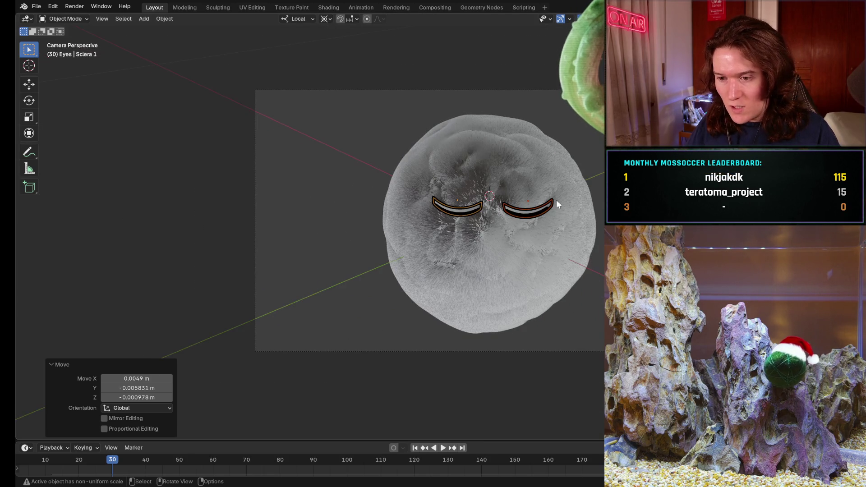
mouse_move(518, 100)
middle_mouse_down()
mouse_move(479, 130)
mouse_move(501, 115)
middle_mouse_up()
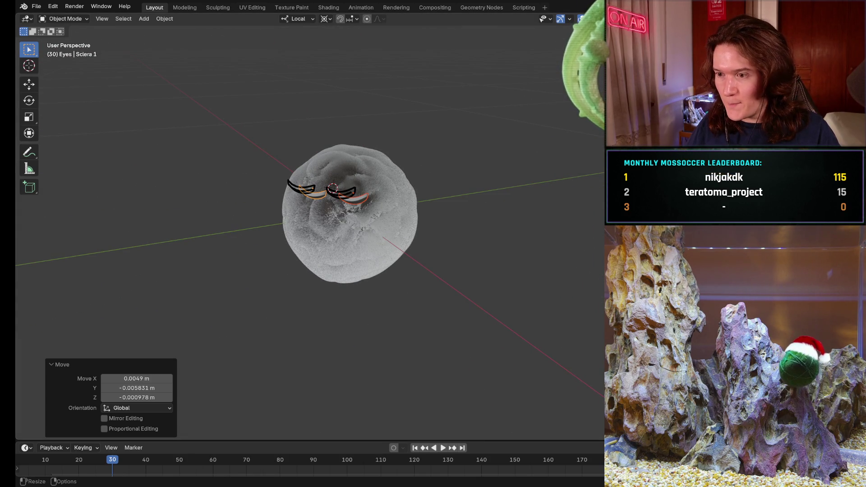
key("KP_0")
scroll(531, 201, "up", 2)
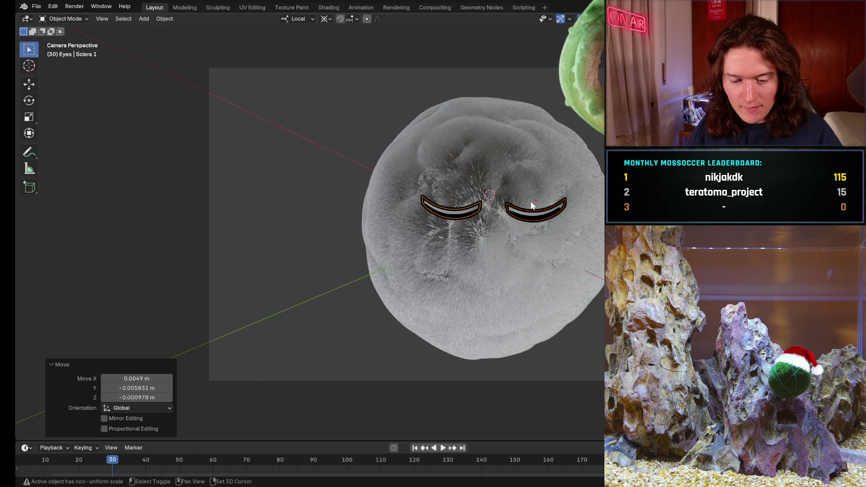
middle_click_drag(530, 201, 429, 205, "shift")
scroll(429, 203, "up", 3)
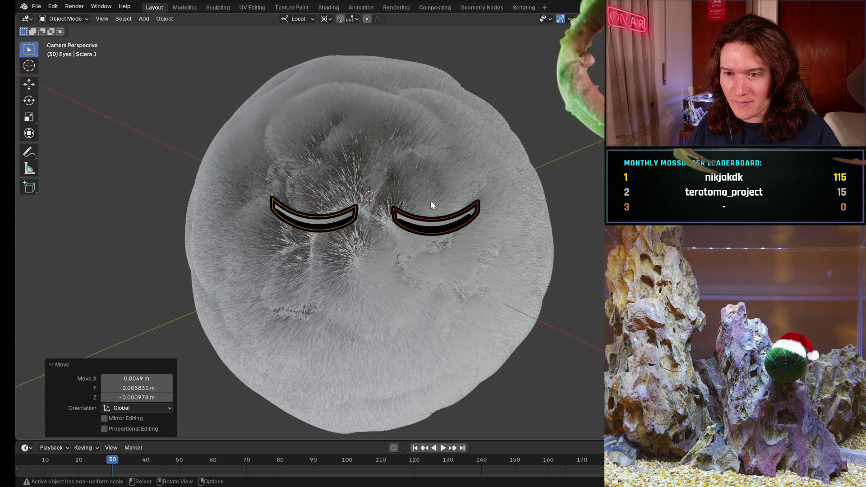
key("shift+h")
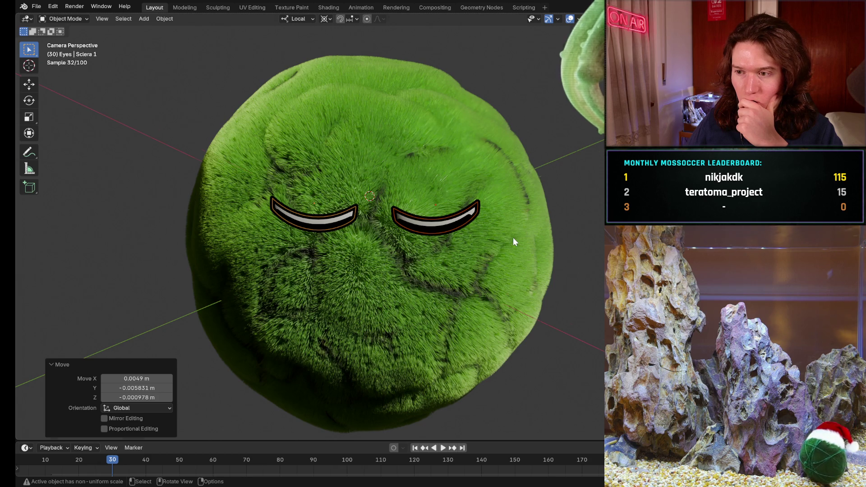
Step: Back in camera view, rotate the eye pieces by -0.953° so they sit level on the face
scroll(513, 238, "down", 5)
middle_click_drag(513, 237, 488, 212)
key("KP_0")
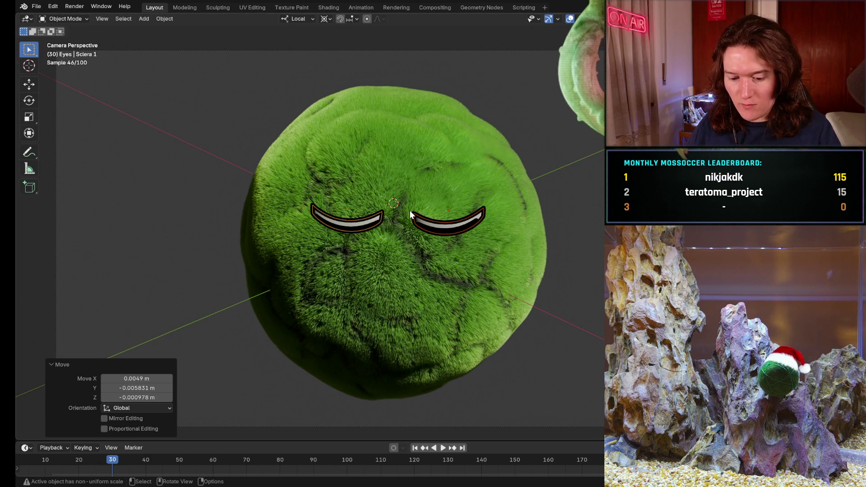
key("r")
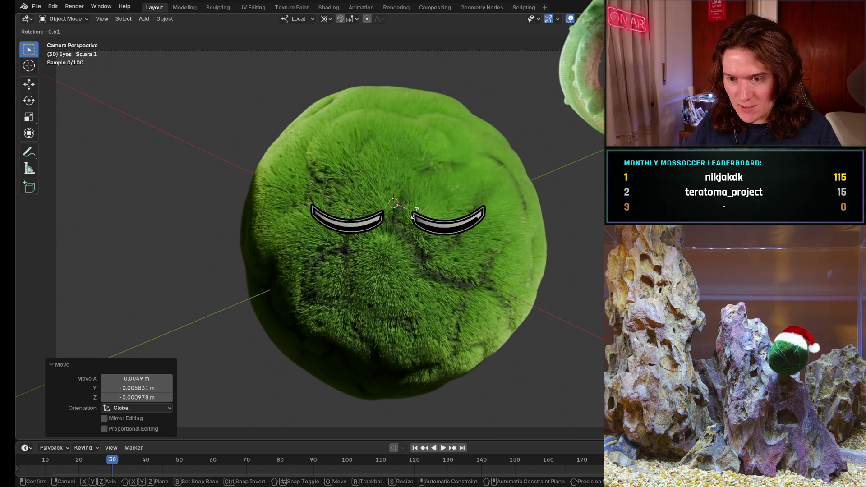
left_click(415, 216)
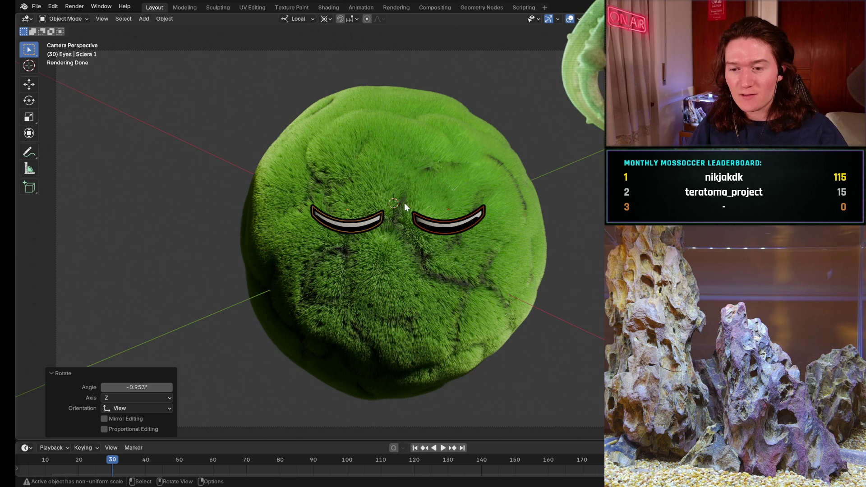
key("r")
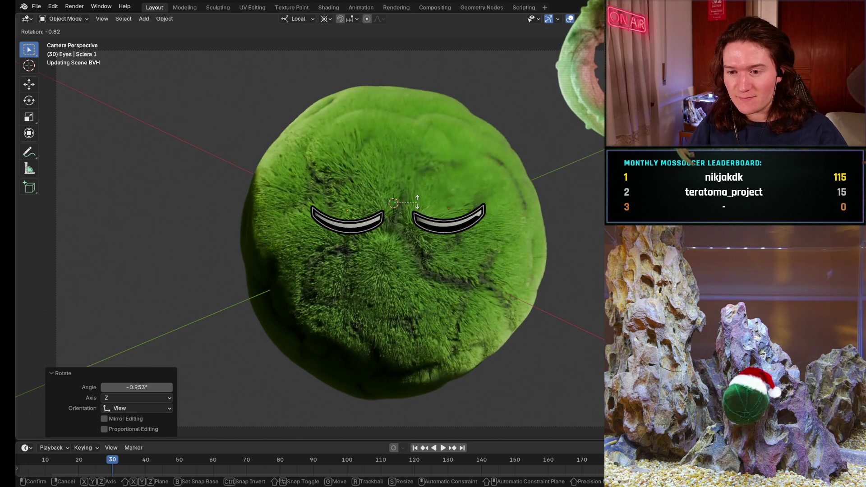
right_click(417, 202)
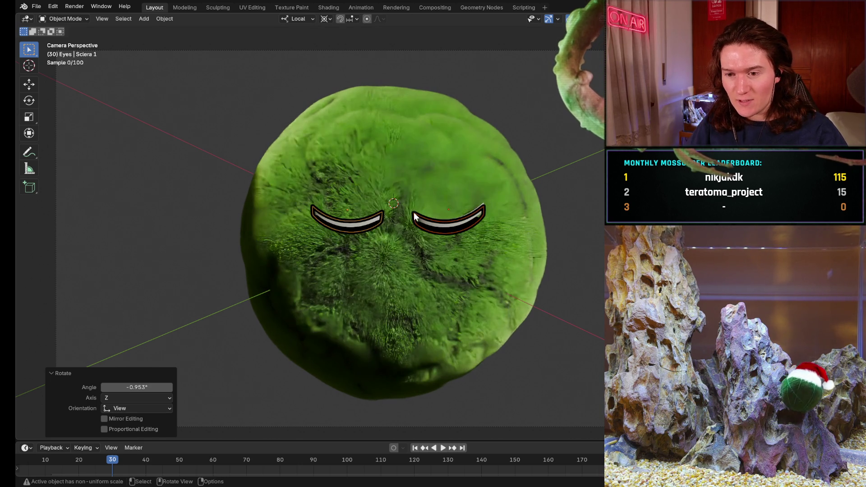
Step: Use Snap > Cursor to Selected to put the 3D cursor between the selected eyes
right_click(421, 216)
mouse_move(422, 217)
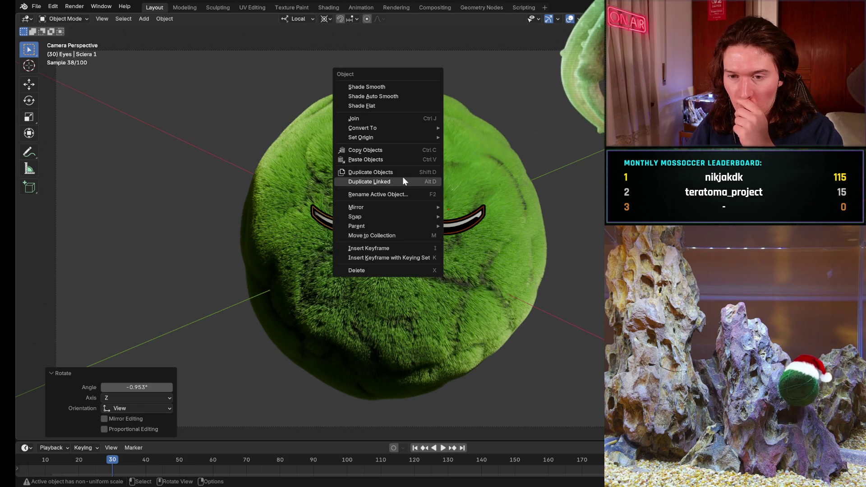
right_click(395, 202)
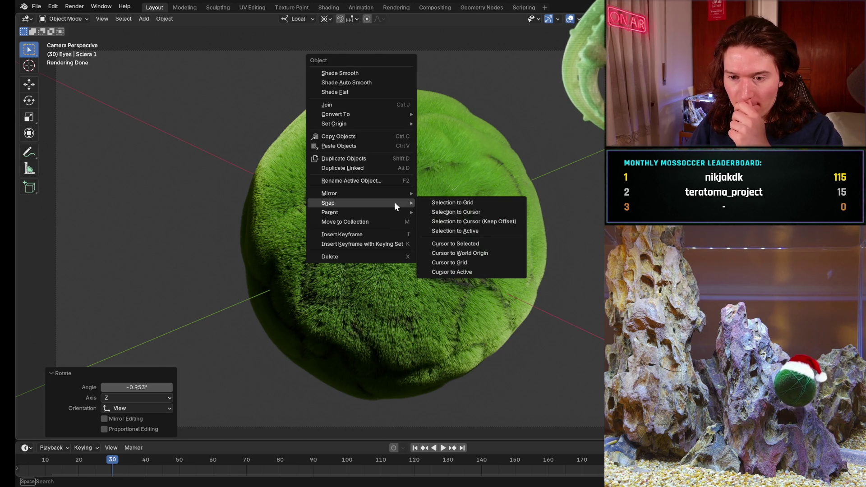
right_click(396, 210)
mouse_move(397, 210)
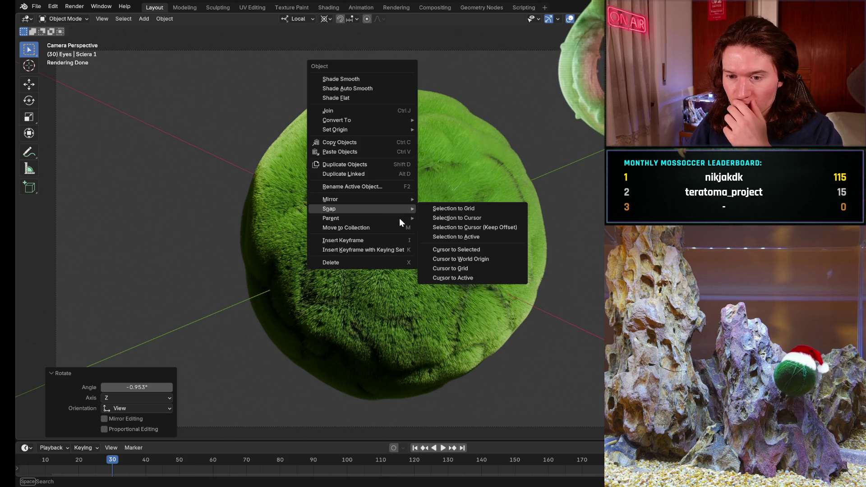
left_click(459, 228)
right_click(386, 208)
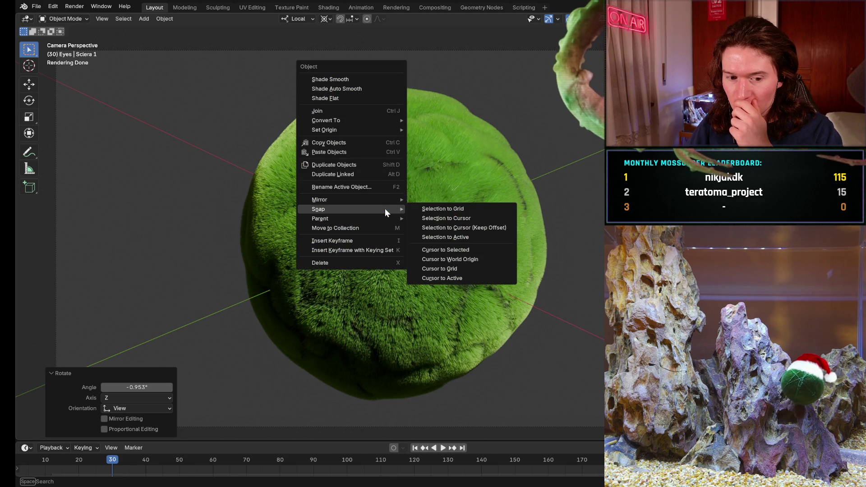
left_click(478, 251)
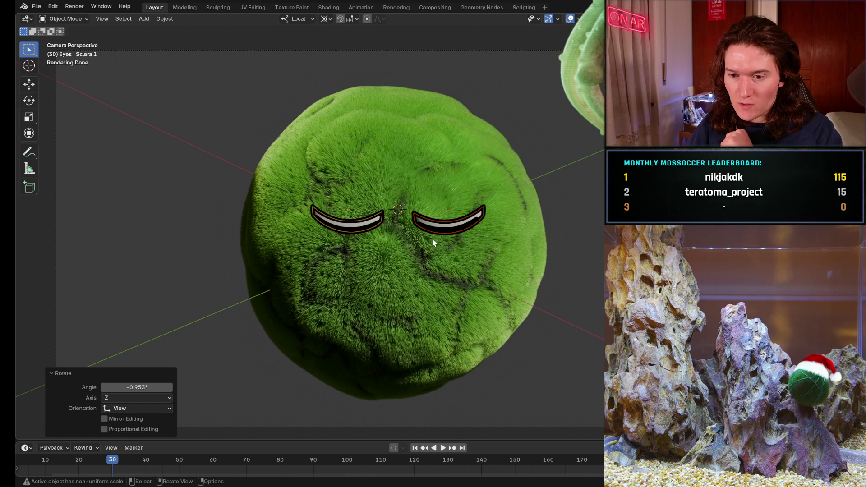
Step: In solid shading, nudge the eyes -0.000999 m along local X, then isolate them
key("g")
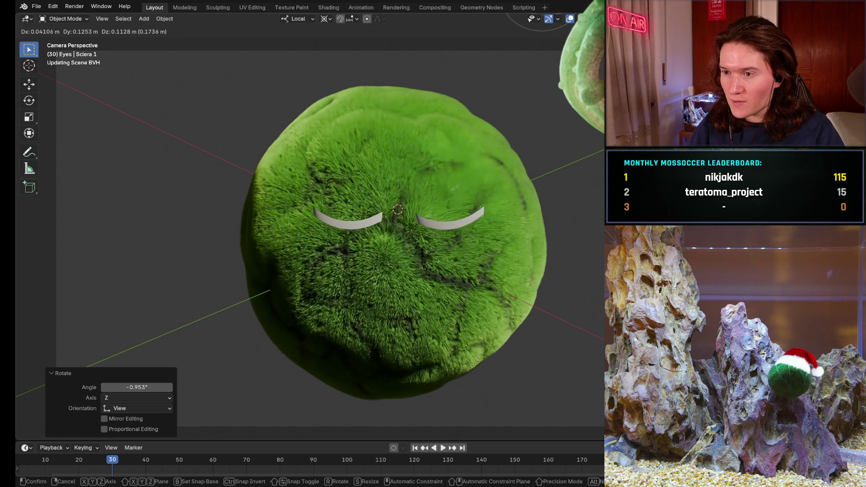
key("Escape")
key("z")
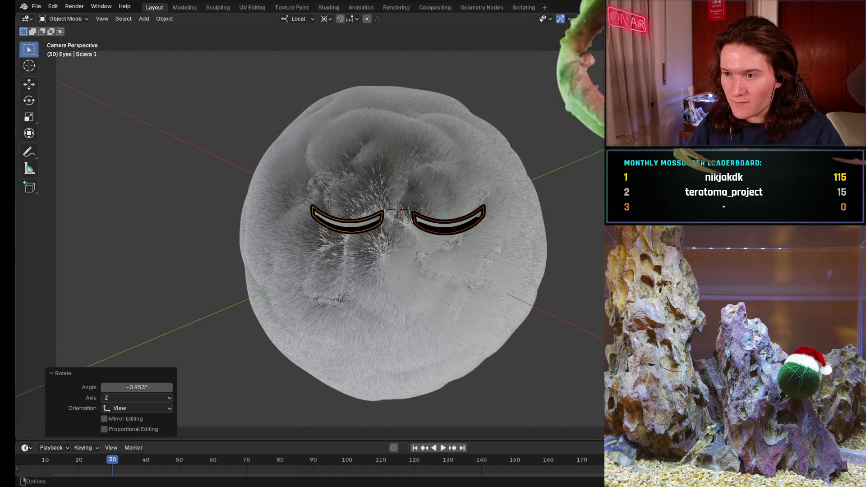
key("g")
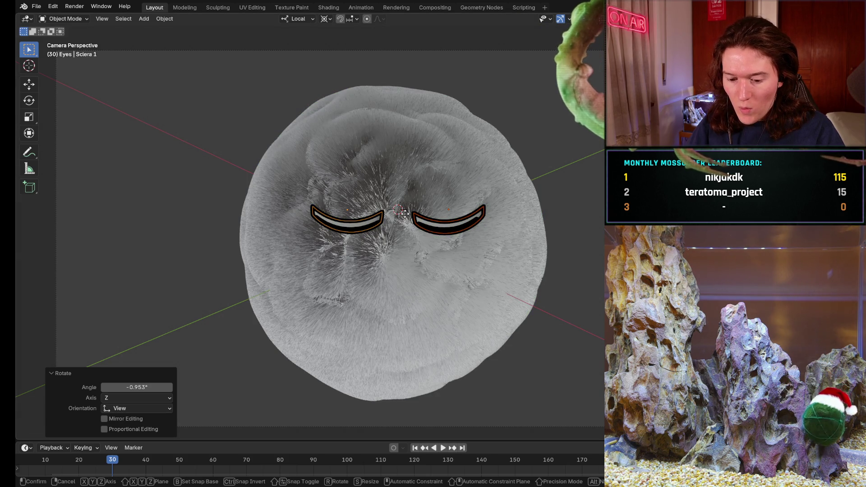
key("z")
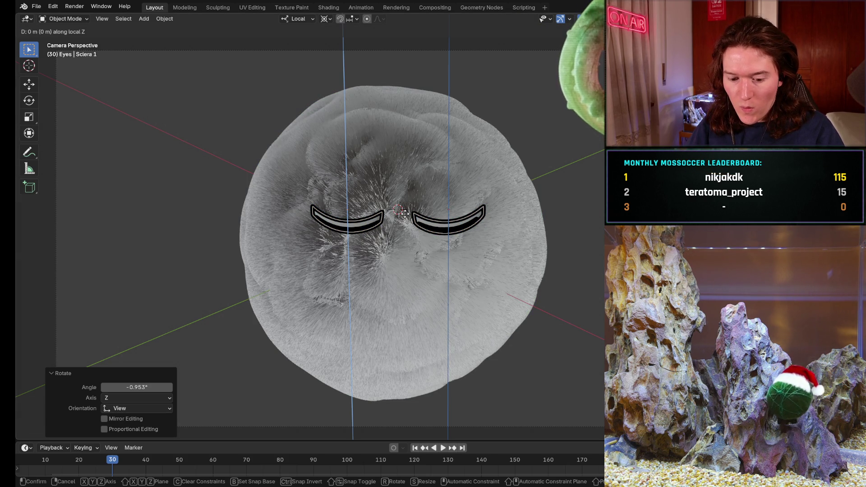
key("x")
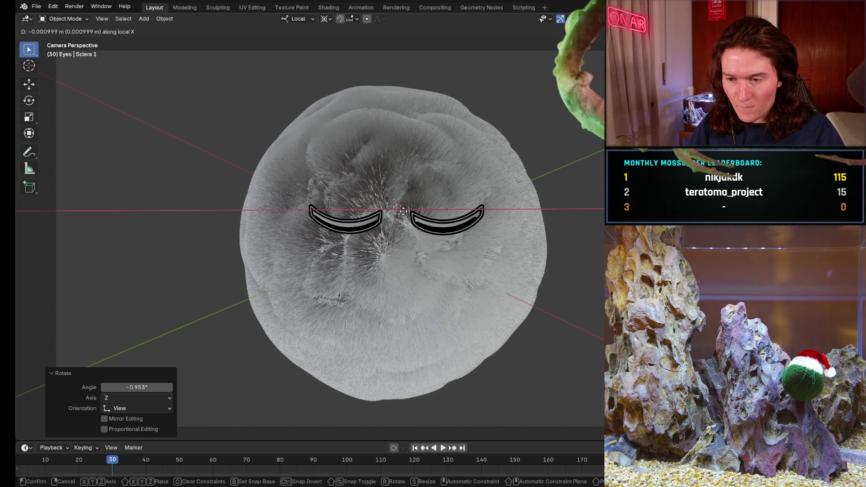
left_click(406, 216)
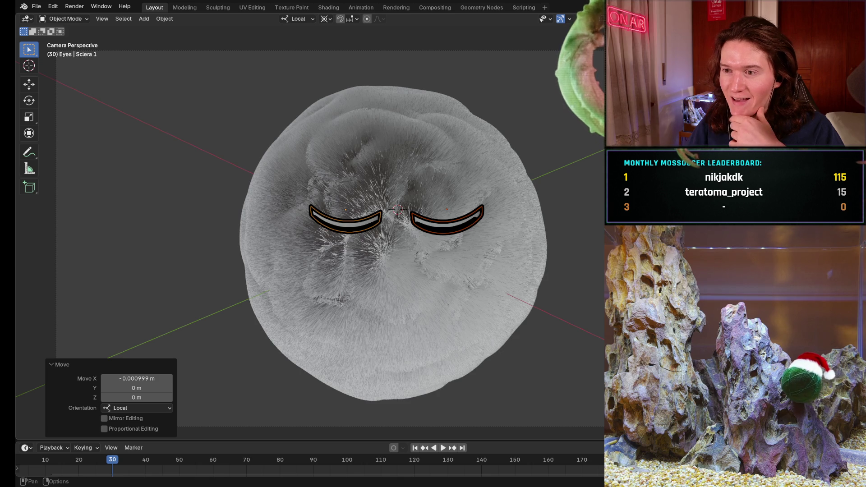
key("shift+h")
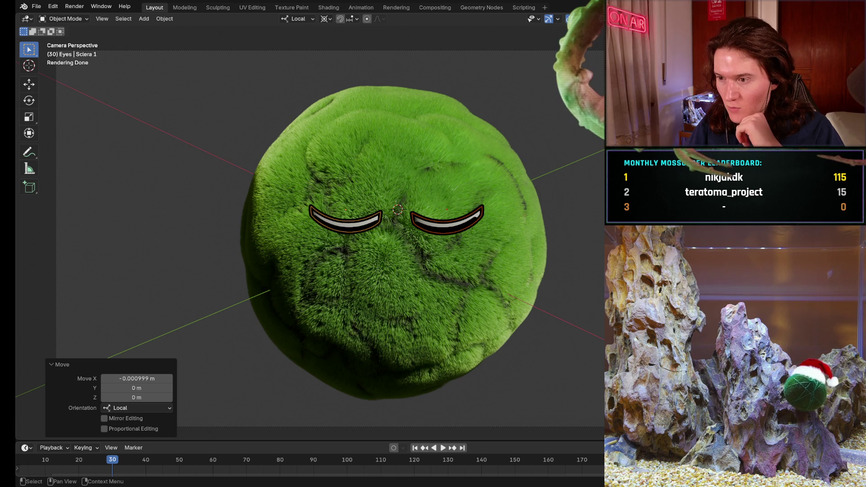
left_click(346, 222)
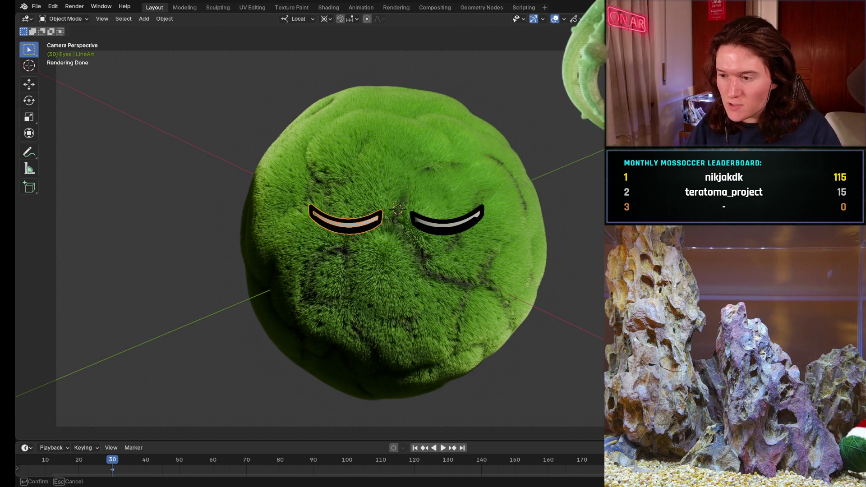
Step: Fill the left and right eye LineArt outlines solid black, then deselect everything
left_click(112, 469)
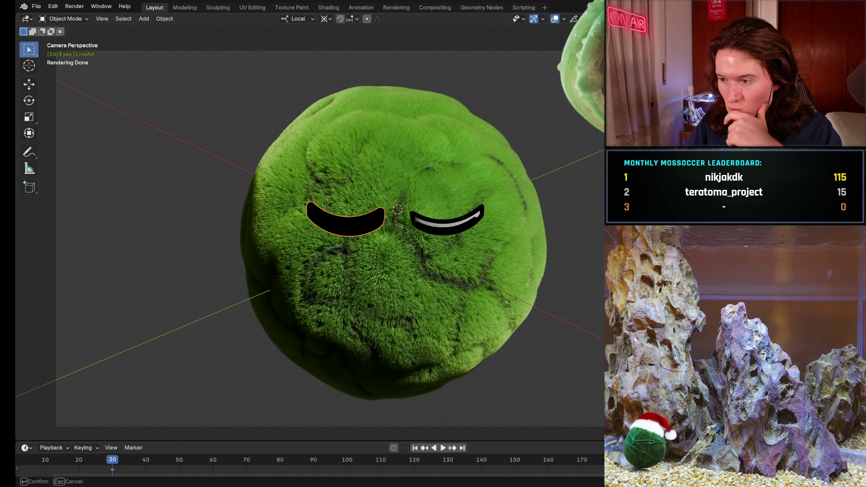
left_click(113, 469)
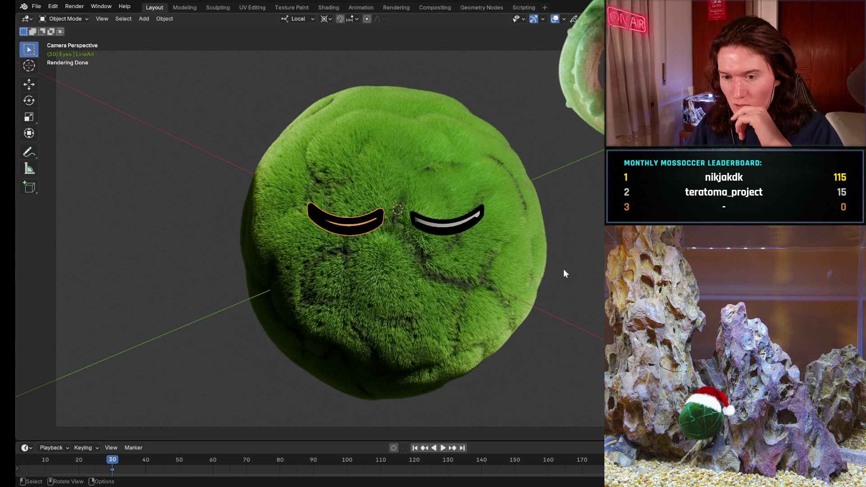
left_click(465, 226)
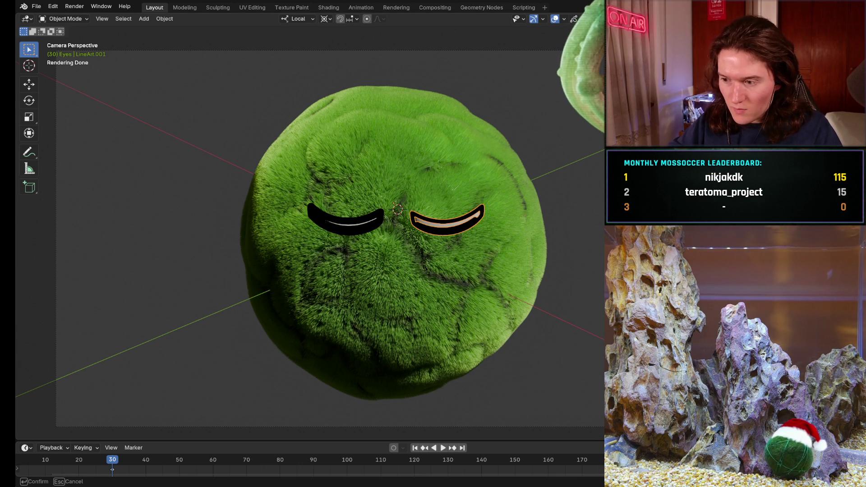
key("Return")
key("alt+a")
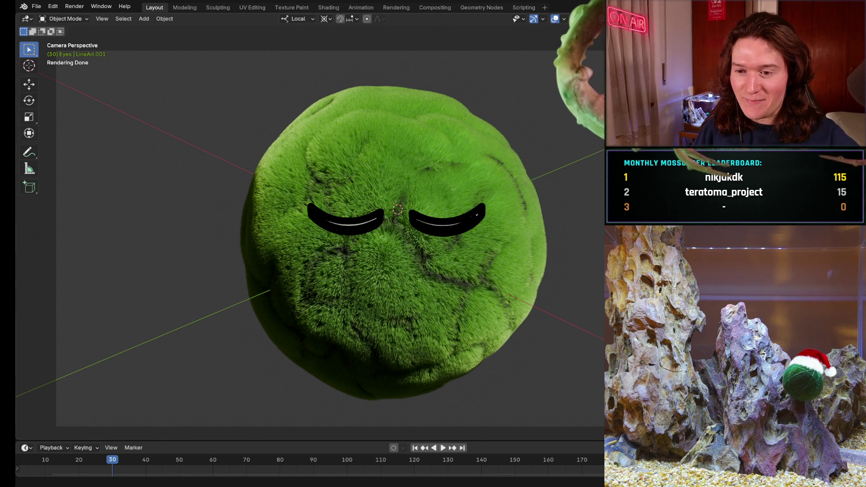
left_click(38, 7)
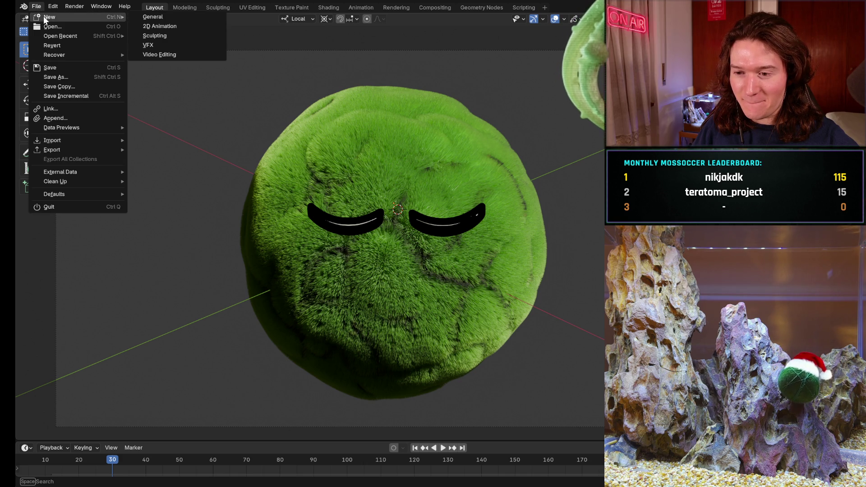
Step: Close the File menu and switch to the Animation workspace
key("Escape")
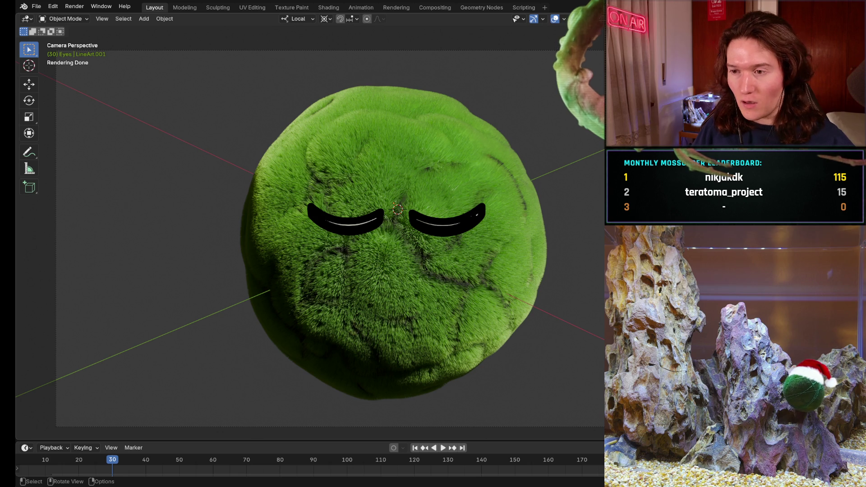
left_click(332, 7)
left_click(361, 7)
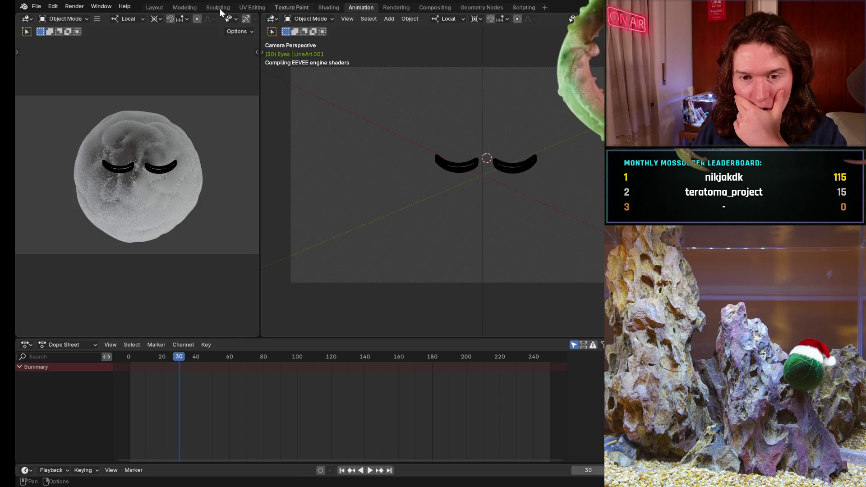
Step: Browse the Texture Paint, Modeling and Sculpting workspaces, then return to Layout in camera view
left_click(293, 8)
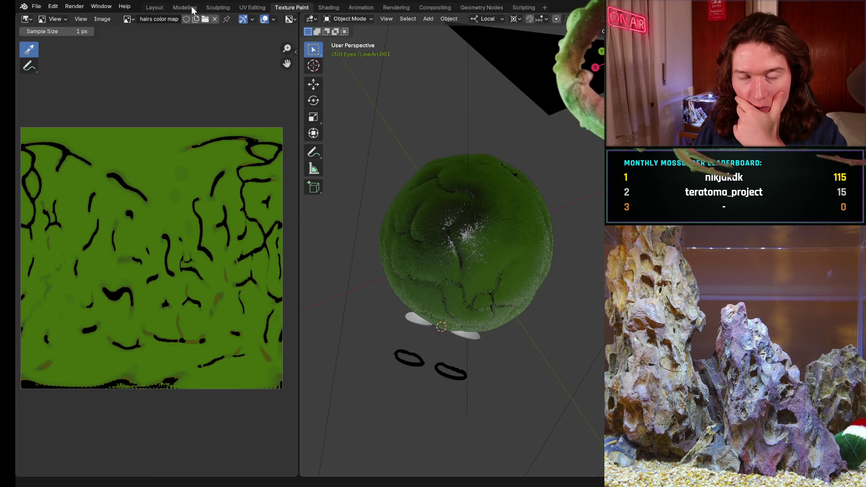
left_click(193, 8)
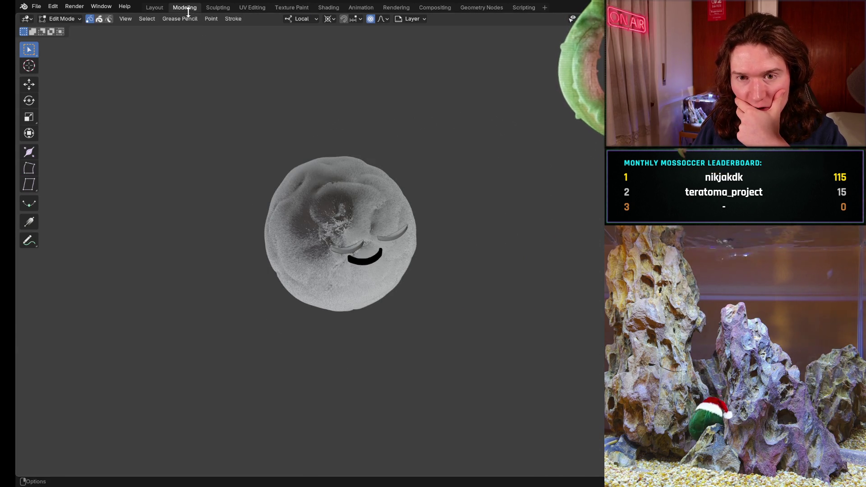
key("KP_0")
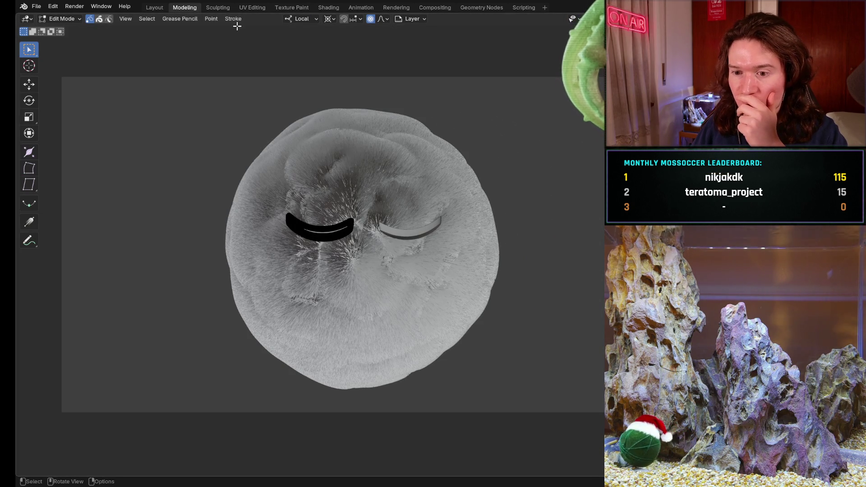
left_click(220, 9)
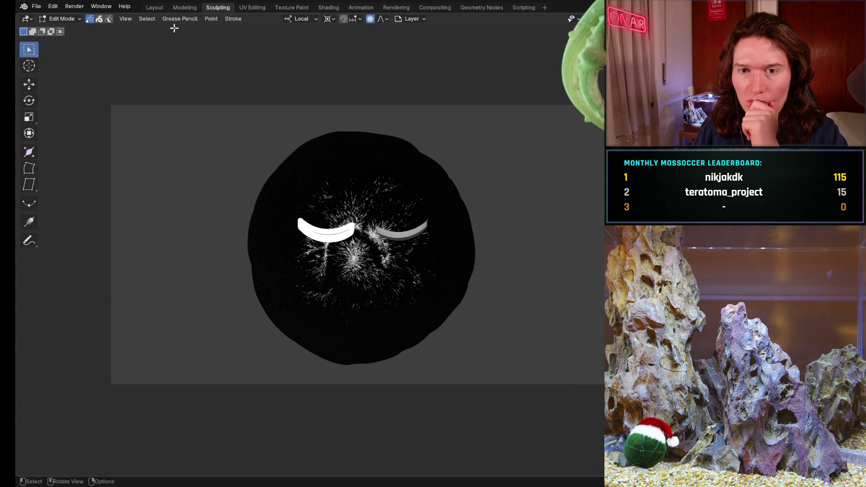
left_click(158, 6)
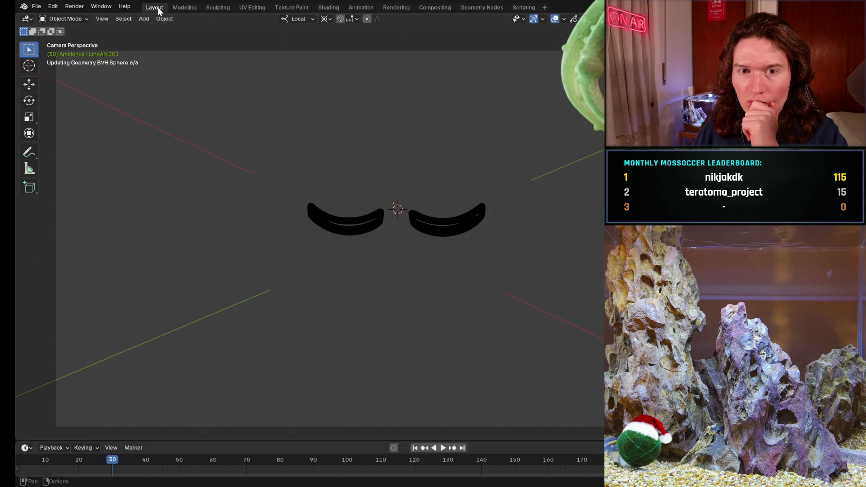
left_click(210, 9)
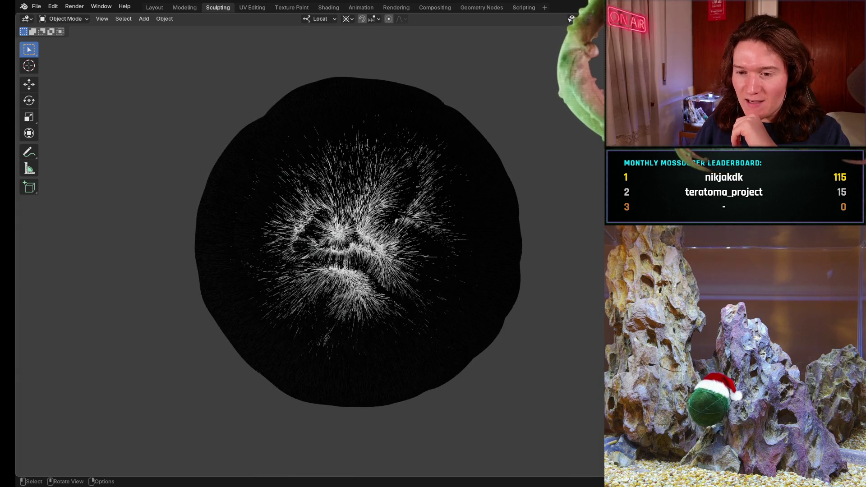
scroll(329, 234, "up", 3)
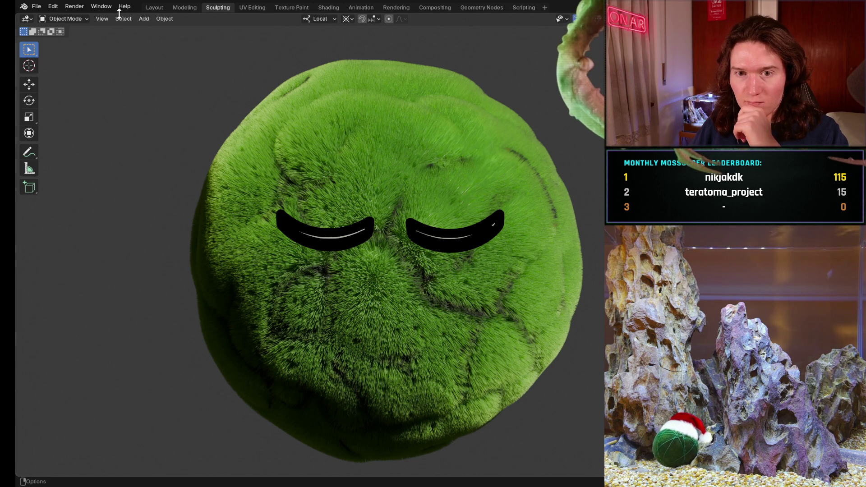
left_click(151, 7)
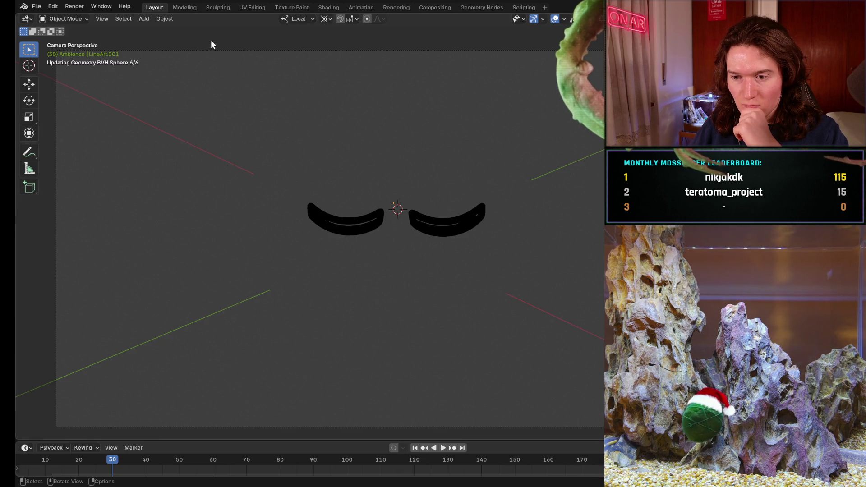
Step: Select both eyes and rotate them -0.0904° about Z in solid shading
left_click(345, 224)
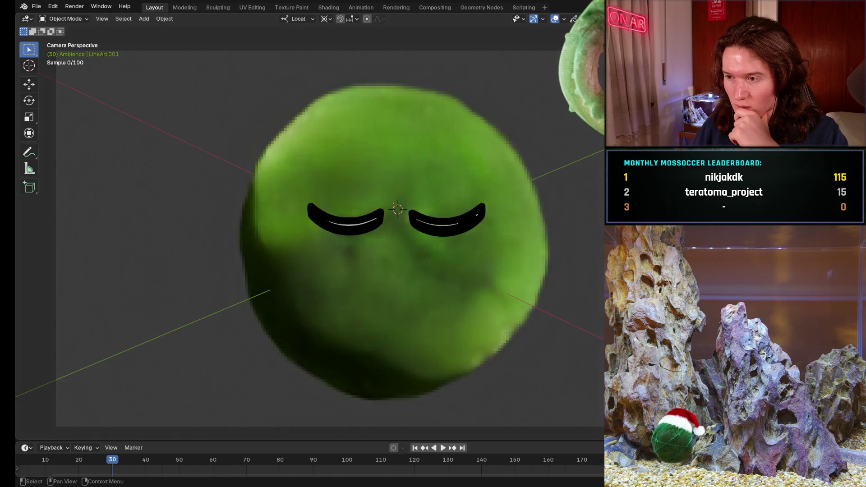
left_click(447, 221, "shift")
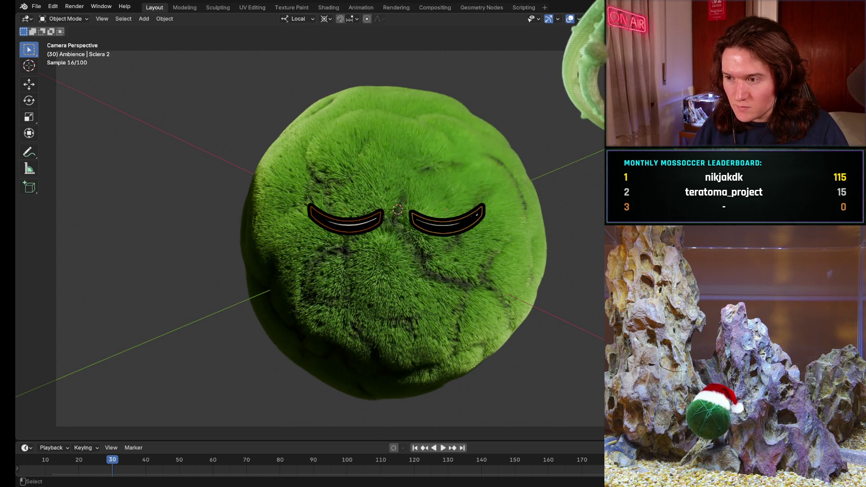
key("z")
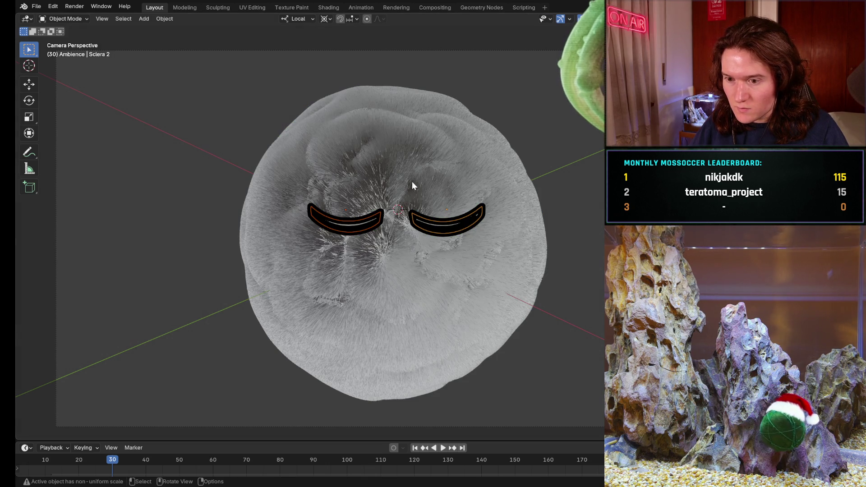
key("r")
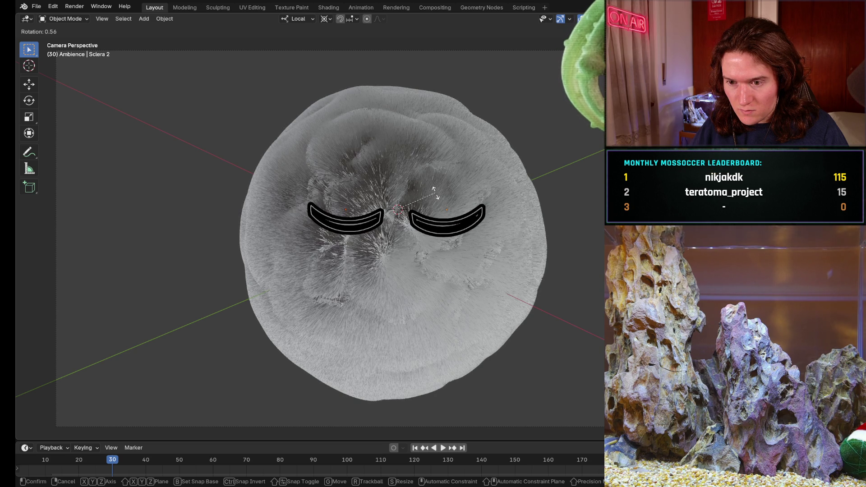
left_click(436, 193)
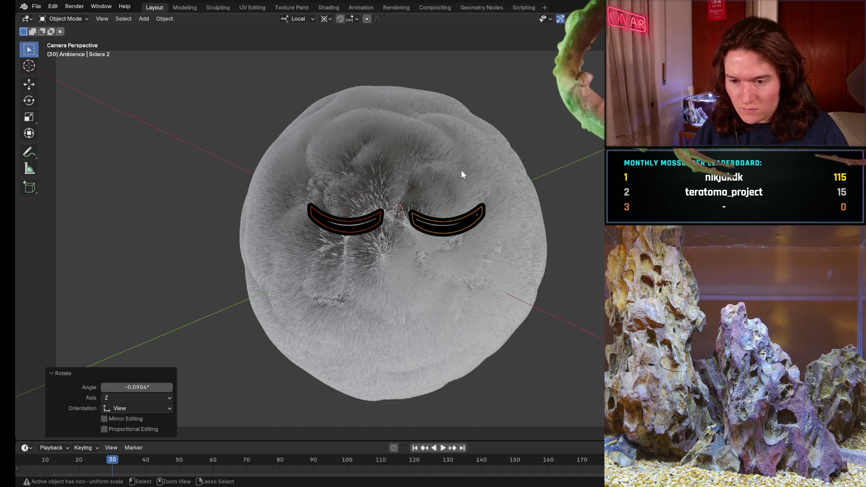
key("ctrl+s")
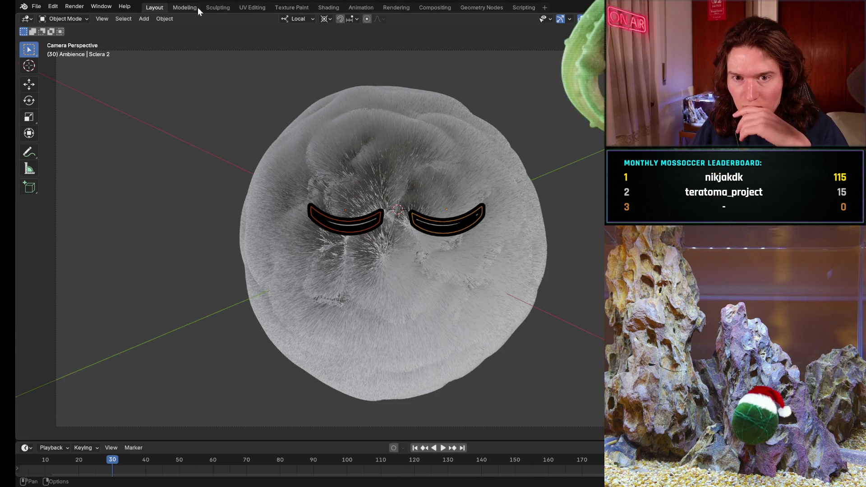
Step: Open the Sculpting workspace and orbit the view to face the green moss ball
left_click(217, 7)
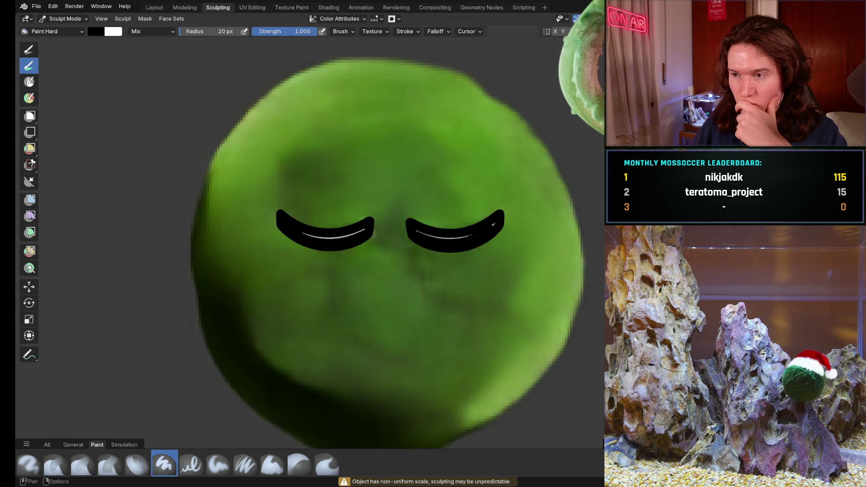
middle_click_drag(567, 174, 541, 163)
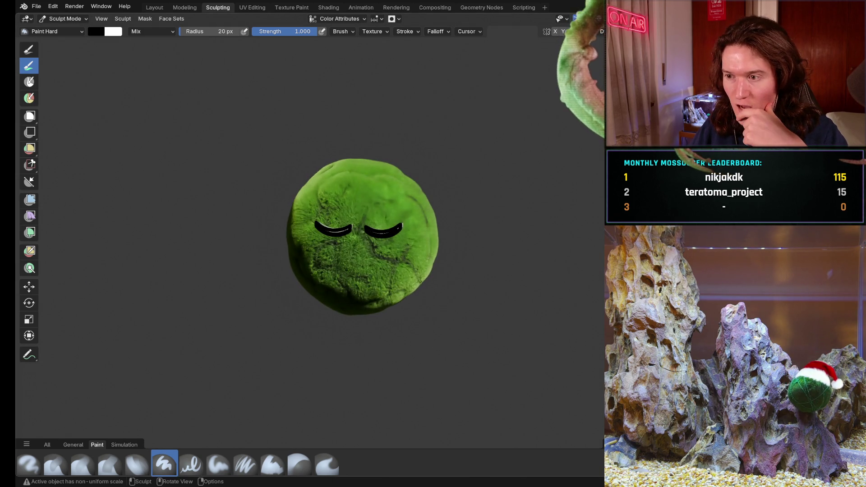
middle_click_drag(580, 176, 546, 172)
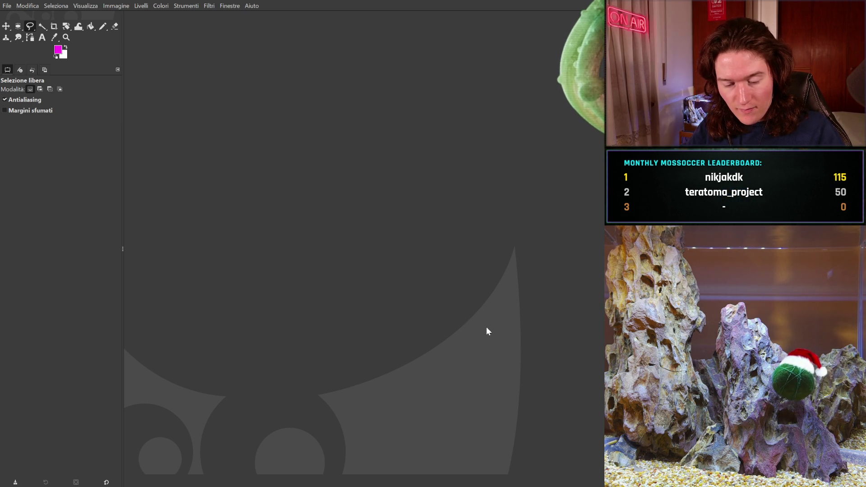
Step: Paste the copied Blender capture of the sleepy moss ball into GIMP
key("ctrl+v")
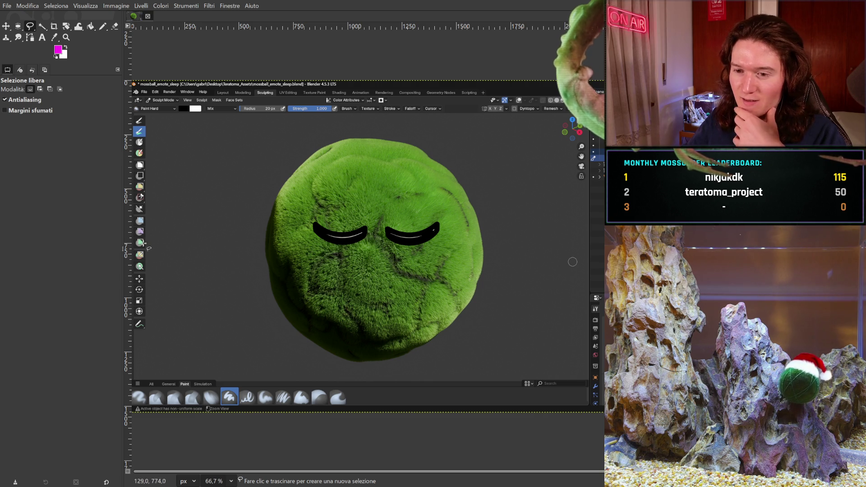
key("ctrl+v")
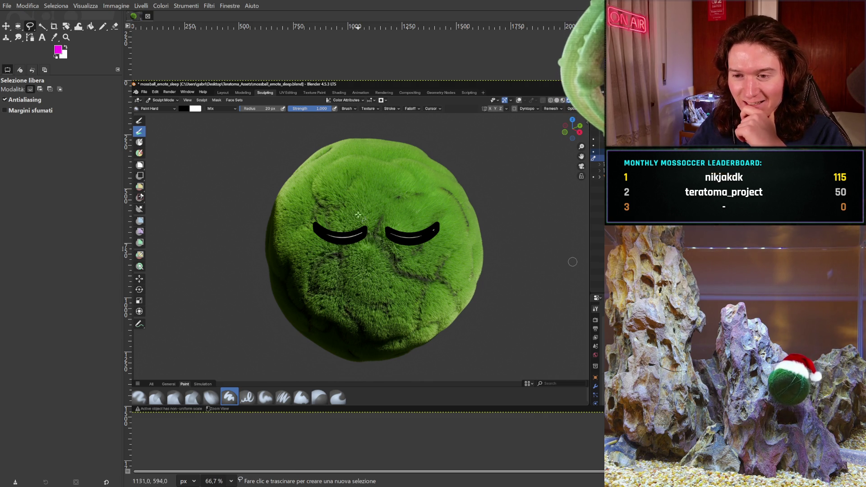
Step: Fuzzy-select the grey background around the moss ball, zooming in to check its edges
left_click(44, 26)
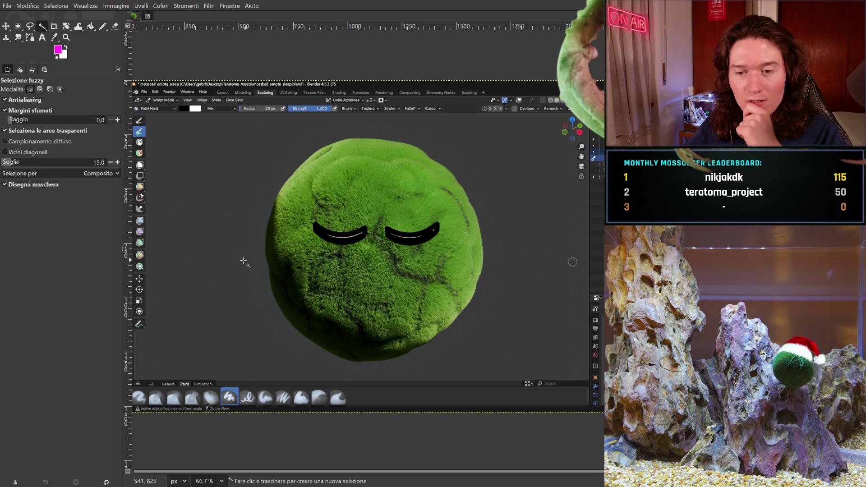
mouse_move(238, 261)
left_mouse_down()
mouse_move(253, 264)
mouse_move(245, 262)
left_mouse_up()
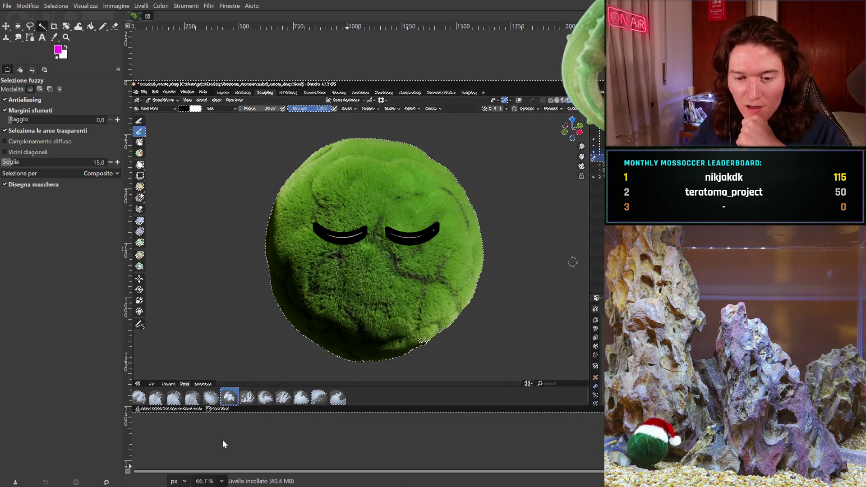
key("2")
mouse_move(386, 228)
middle_mouse_down()
mouse_move(304, 367)
mouse_move(315, 406)
mouse_move(311, 397)
middle_mouse_up()
left_click_drag(567, 258, 543, 232)
scroll(361, 270, "down", 5)
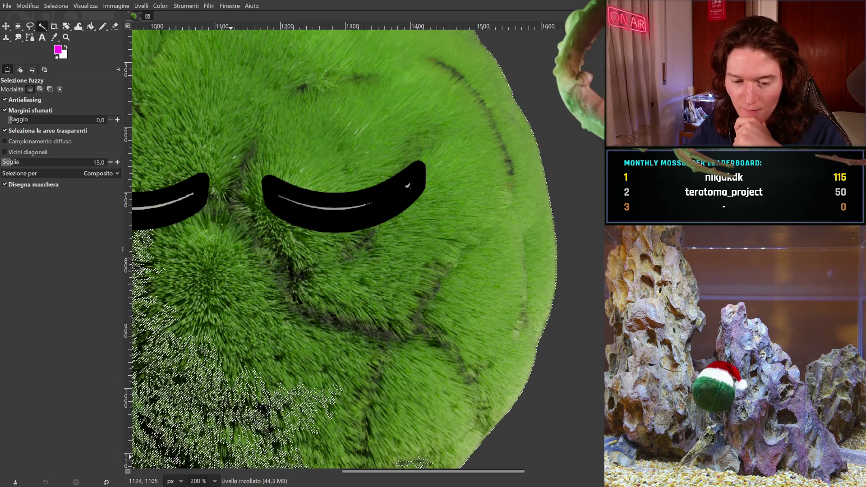
Step: Reselect the background with a larger threshold and cut it away to transparency
key("1")
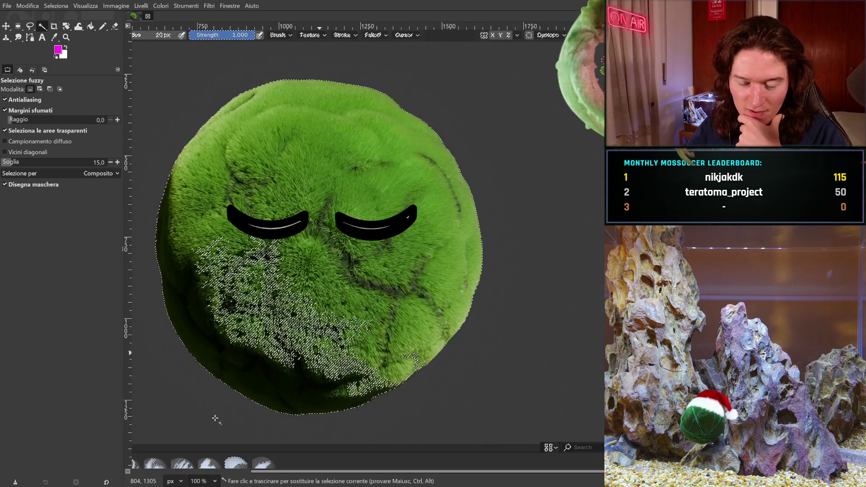
middle_click_drag(276, 394, 433, 387)
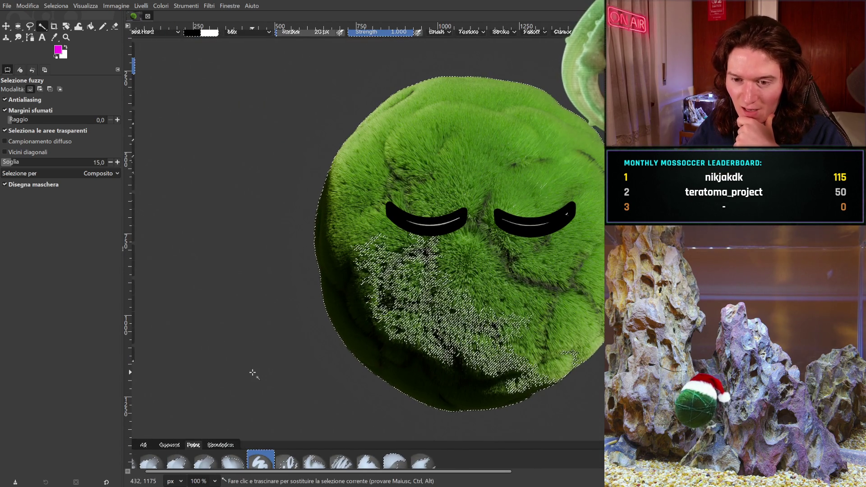
left_click_drag(312, 368, 338, 373)
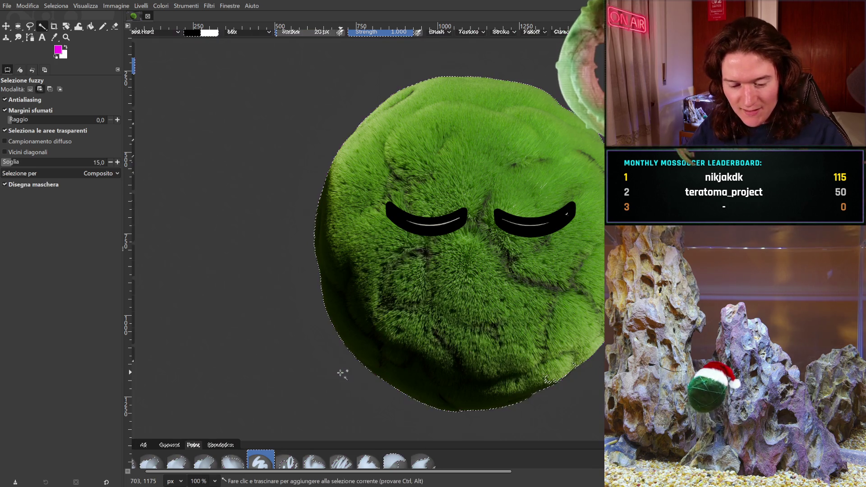
left_click(334, 375, "ctrl")
mouse_move(334, 374)
left_mouse_down()
mouse_move(332, 367)
mouse_move(345, 372)
left_mouse_up()
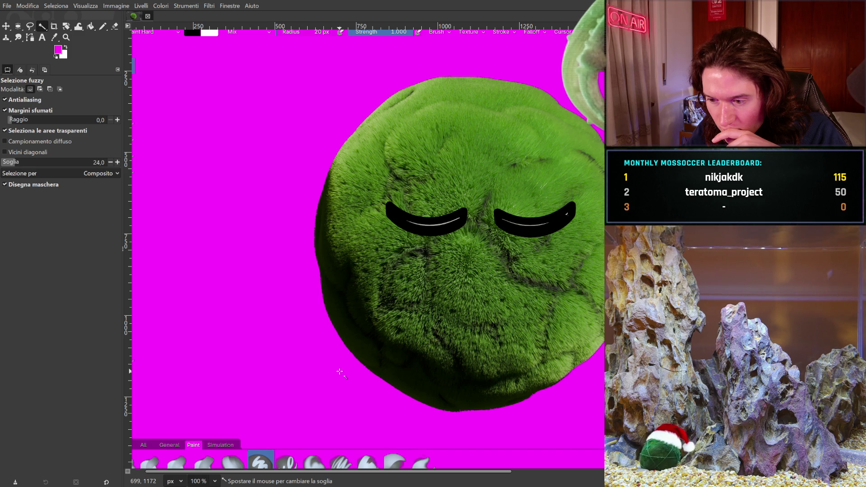
left_click_drag(339, 371, 332, 374)
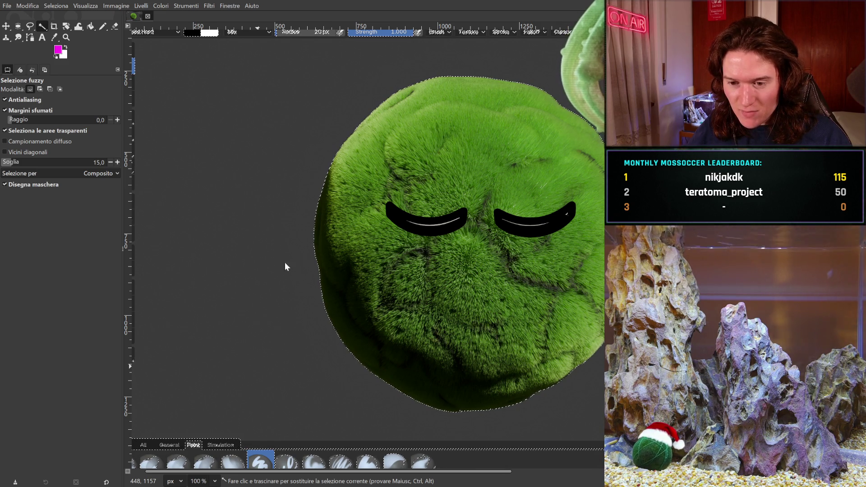
key("ctrl+x")
Step: Clear the selection and paste the cut moss ball onto the transparent canvas as a new layer
middle_click_drag(444, 236, 399, 261)
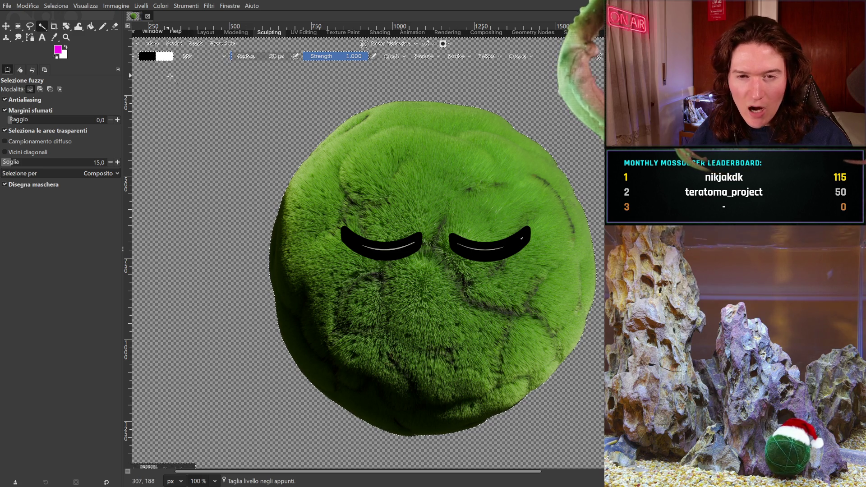
key("ctrl+shift+a")
scroll(378, 223, "up", 1)
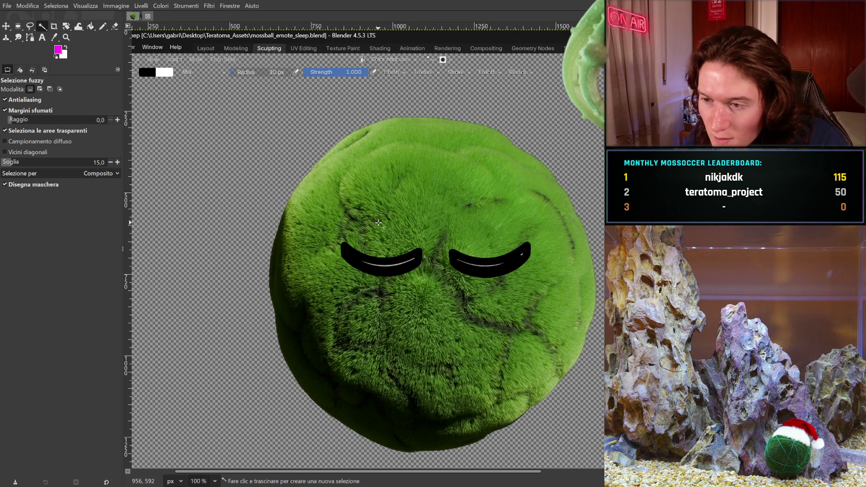
key("ctrl+v")
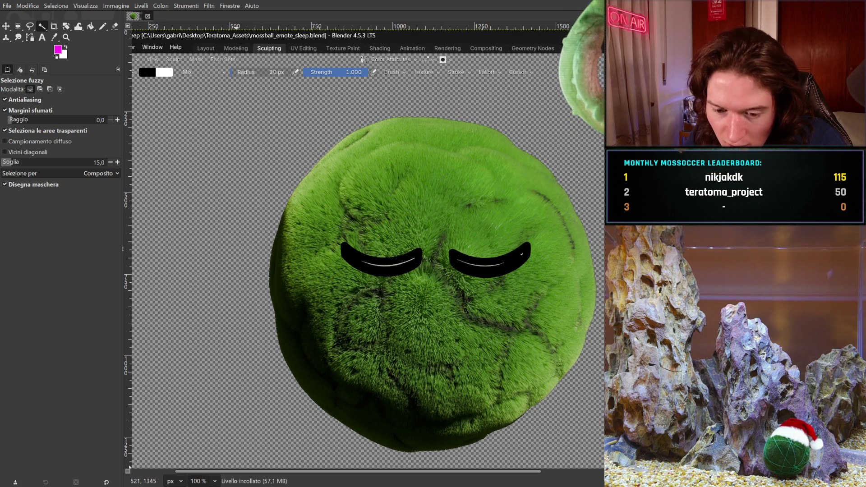
Step: Inspect the moss ball's fuzzy edges at 400% and its sleepy eyes at 200%
key("3")
mouse_move(452, 90)
middle_mouse_down()
mouse_move(447, 271)
mouse_move(421, 280)
middle_mouse_up()
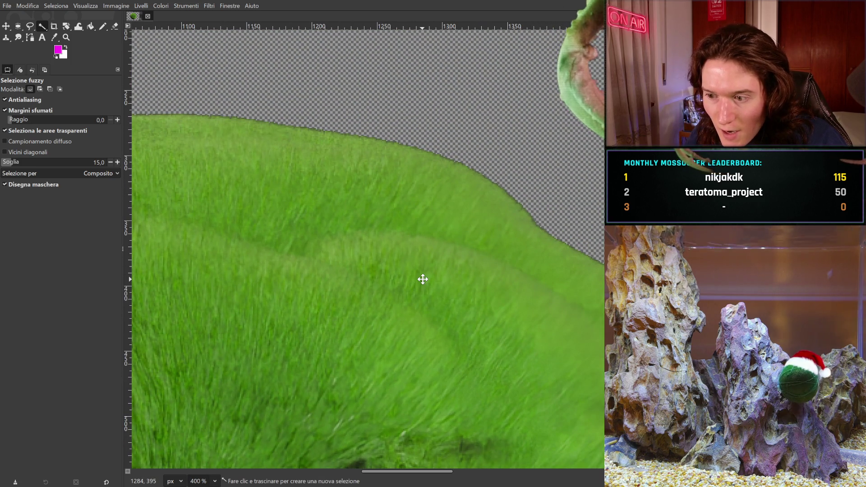
middle_click_drag(443, 311, 314, 207)
scroll(321, 212, "down", 7)
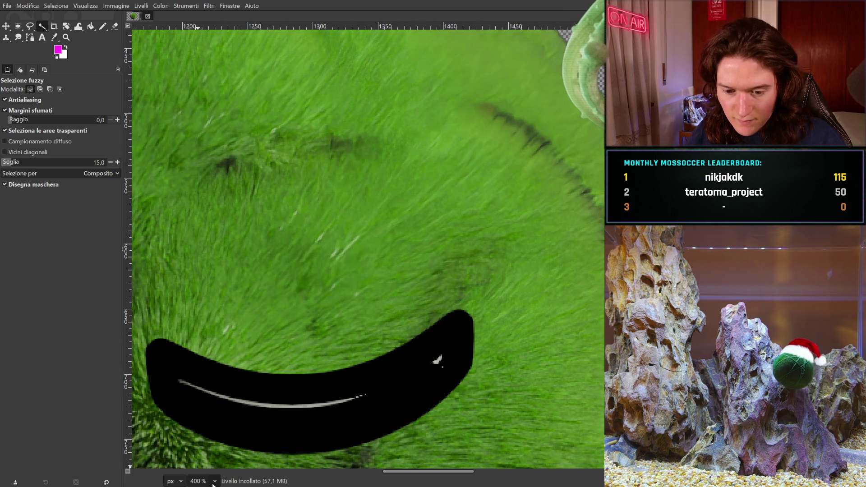
key("1")
middle_click_drag(290, 371, 319, 347)
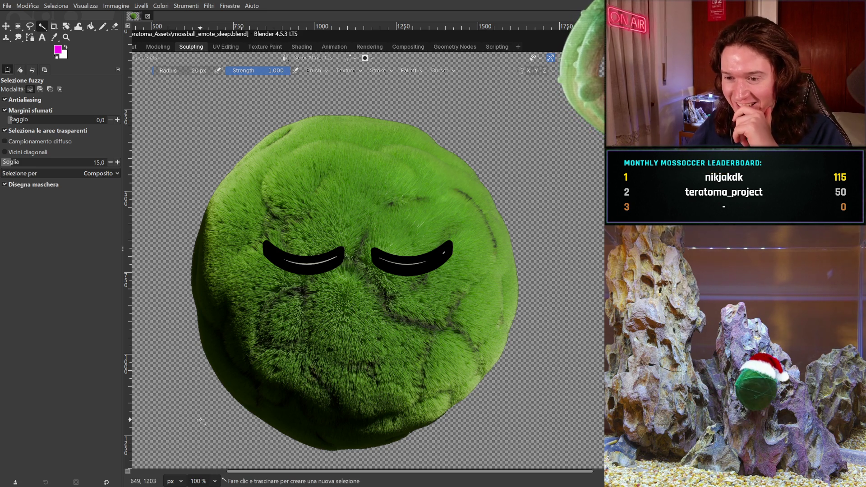
key("2")
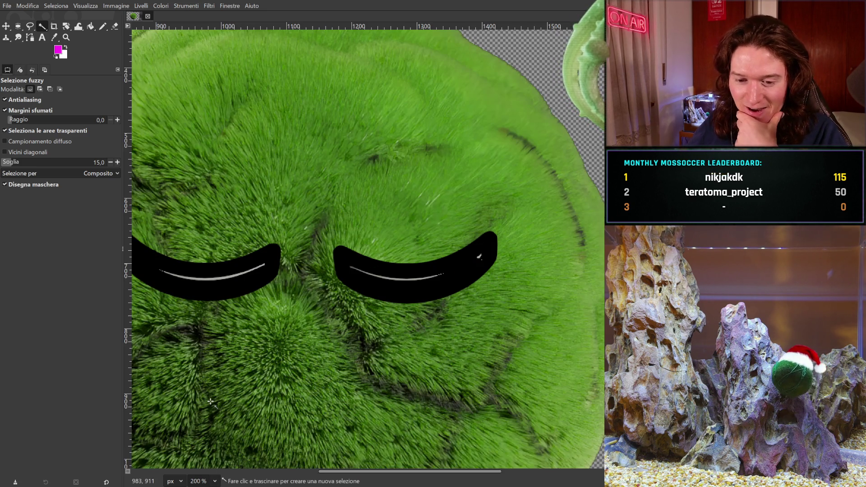
scroll(424, 201, "up", 5)
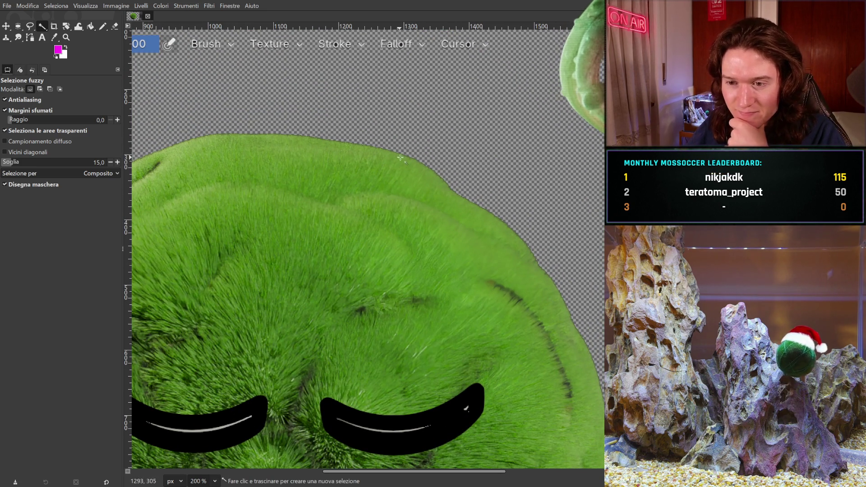
mouse_move(408, 156)
left_mouse_down()
mouse_move(453, 158)
mouse_move(401, 166)
left_mouse_up()
key("ctrl+z")
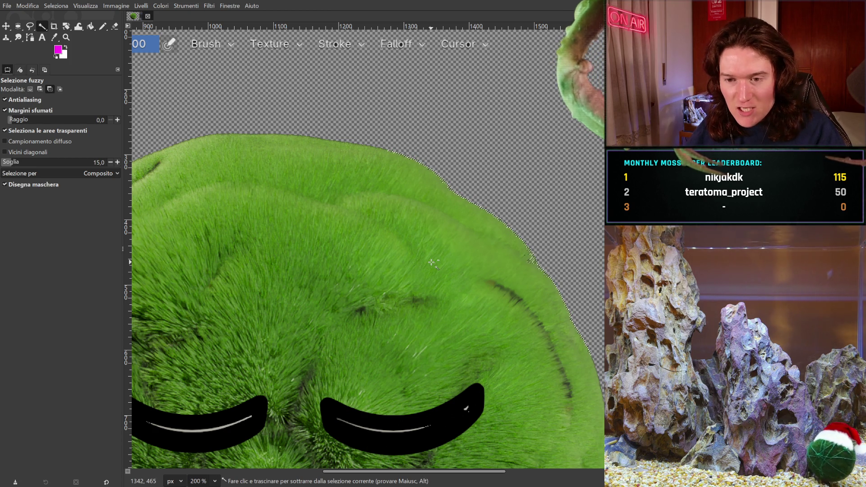
middle_click_drag(439, 291, 468, 210)
scroll(468, 209, "down", 5)
scroll(358, 313, "right", 2)
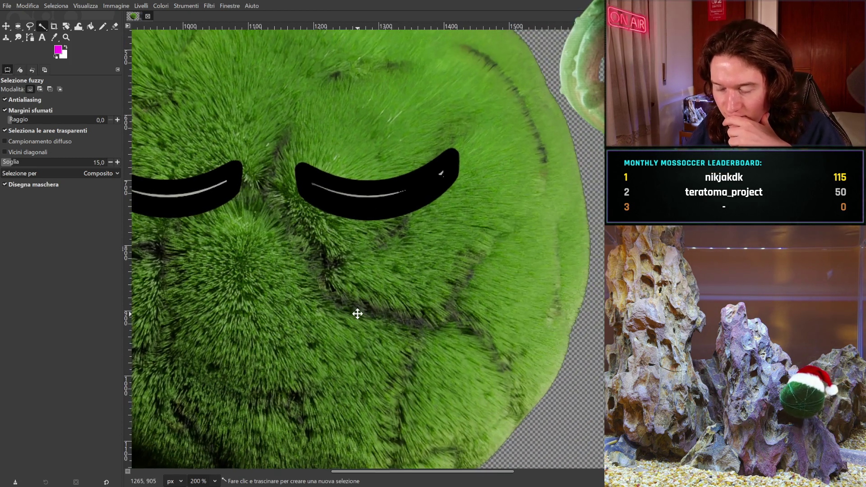
scroll(324, 252, "up", 7)
scroll(324, 251, "left", 6, "shift")
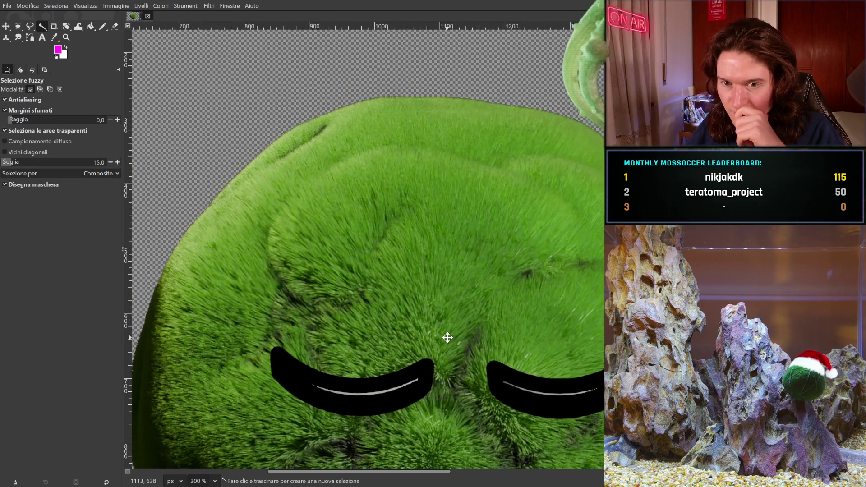
middle_click_drag(448, 347, 460, 351)
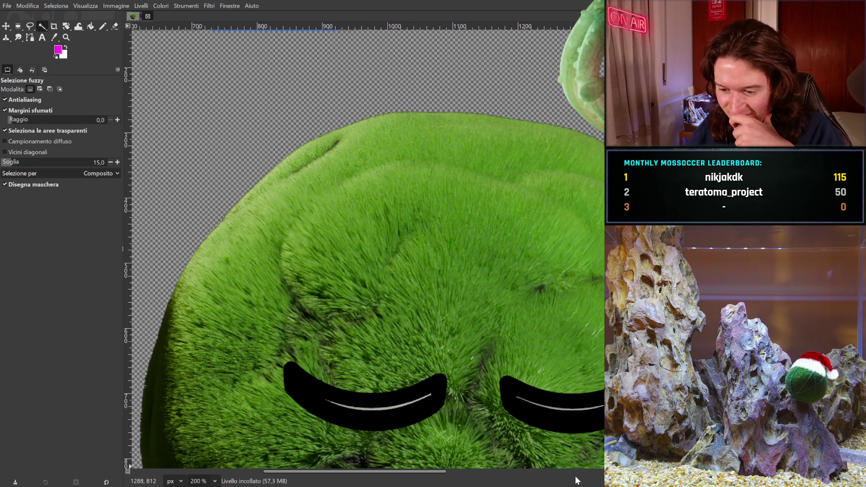
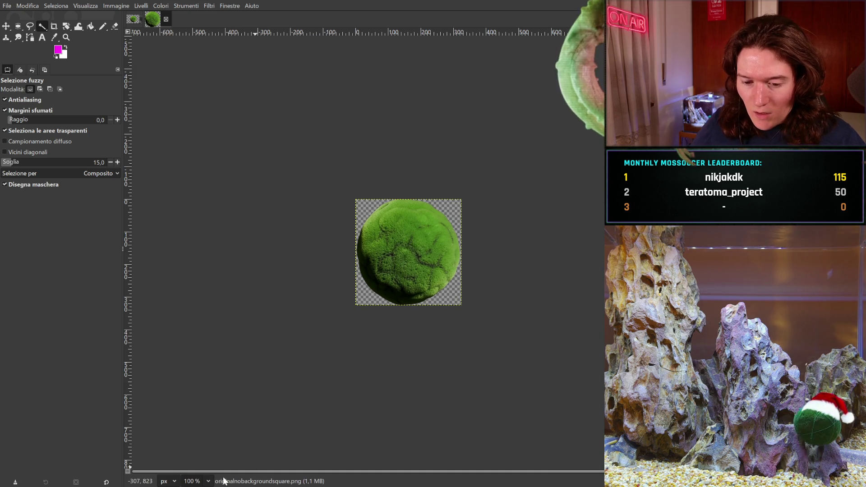
Step: Zoom in, cut the plain moss ball out, and bucket-fill the empty layer with magenta
key("3")
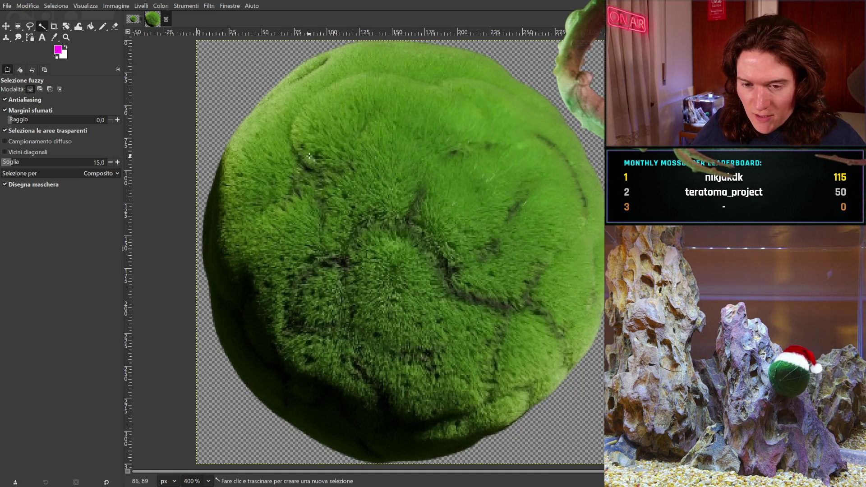
scroll(284, 276, "up", 3)
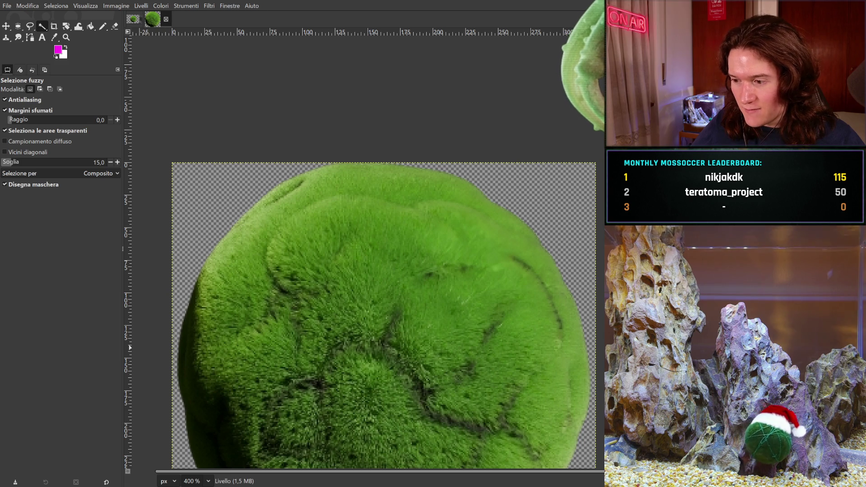
key("Delete")
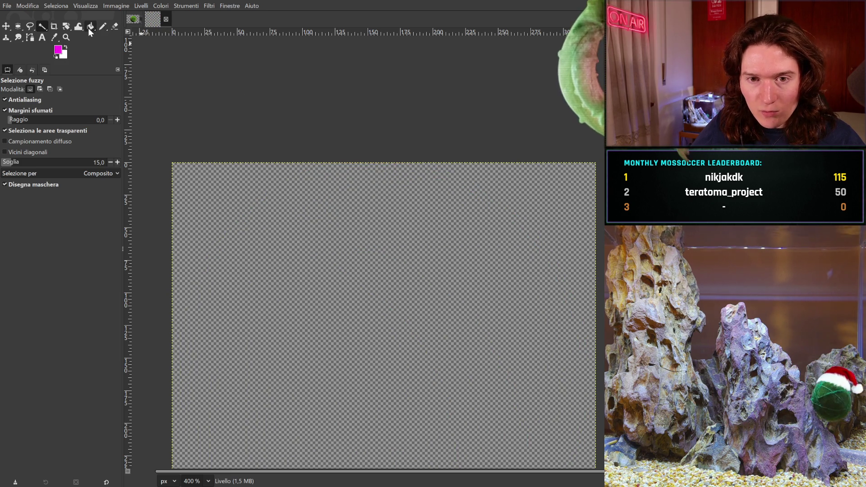
key("shift+b")
left_click(365, 255)
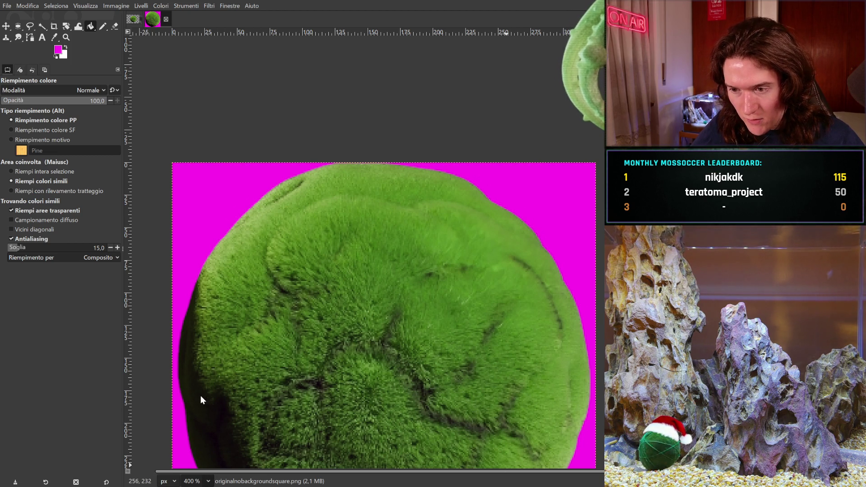
scroll(432, 251, "up", 2, "ctrl")
middle_click_drag(548, 222, 407, 213)
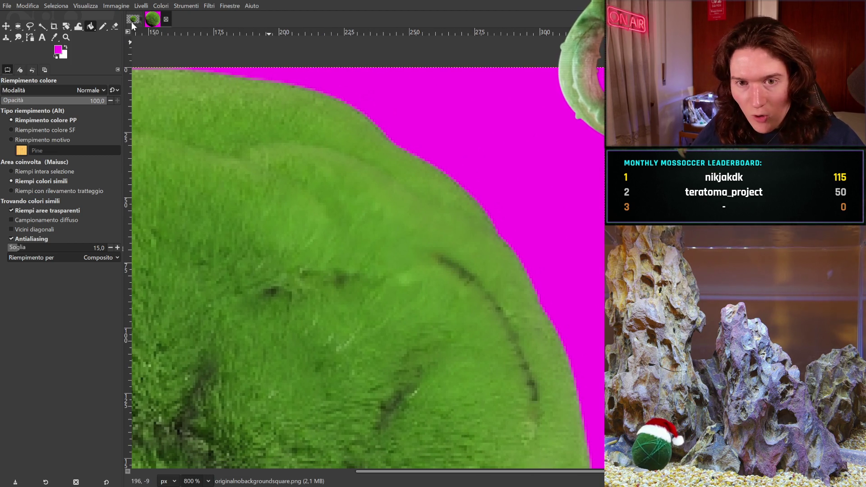
Step: Switch to the sleepy-eyed moss ball image and pan around it at 200% zoom
left_click(135, 20)
scroll(476, 313, "up", 2, "ctrl")
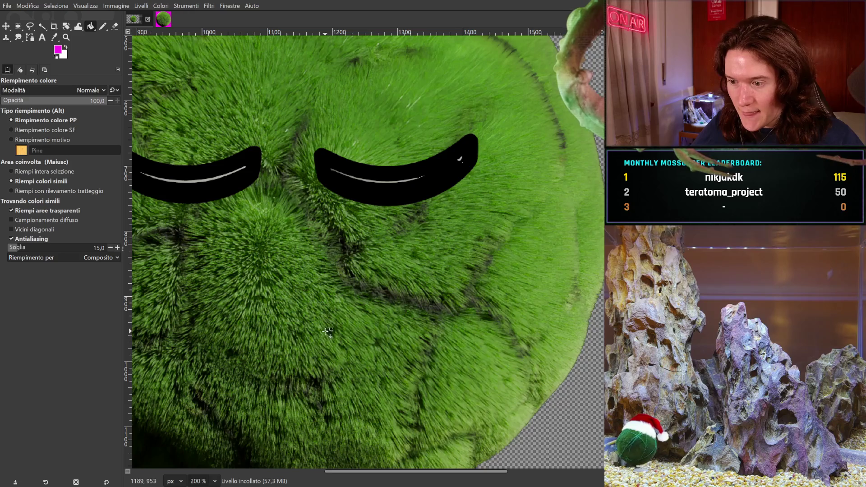
middle_click_drag(327, 331, 495, 140)
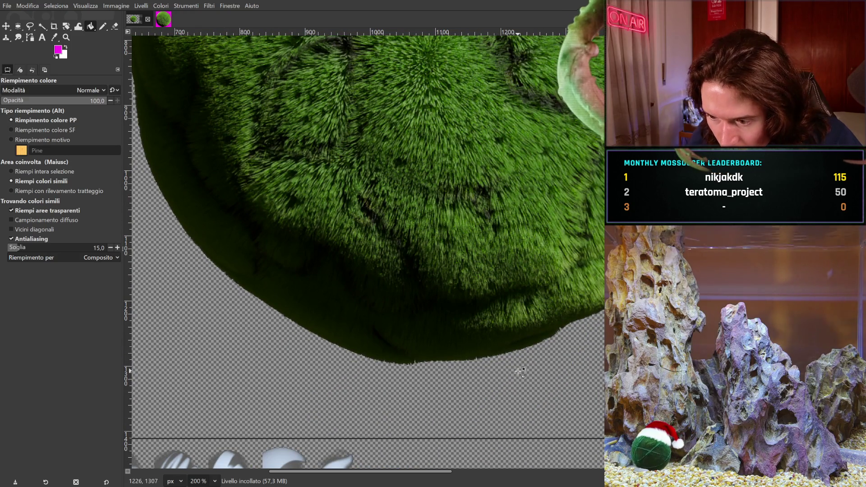
scroll(505, 360, "up", 3)
scroll(428, 405, "right", 2, "shift")
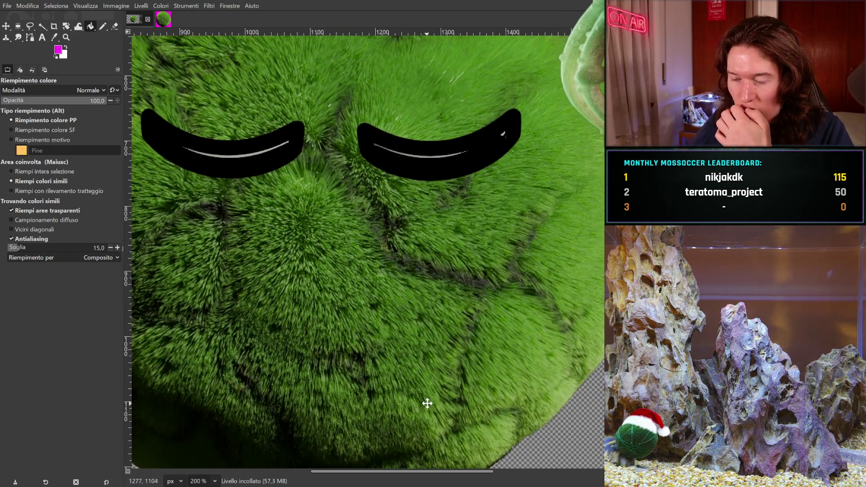
scroll(428, 383, "up", 3)
scroll(408, 379, "left", 3, "shift")
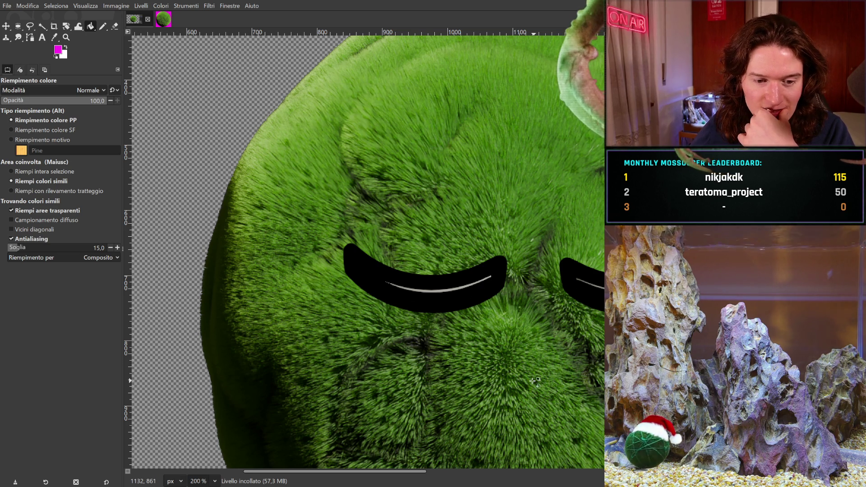
scroll(267, 281, "up", 10)
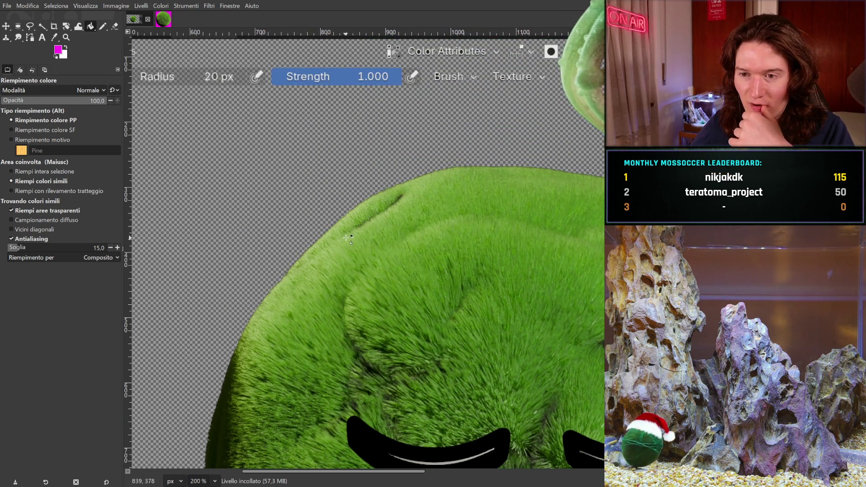
scroll(319, 234, "left", 2, "shift")
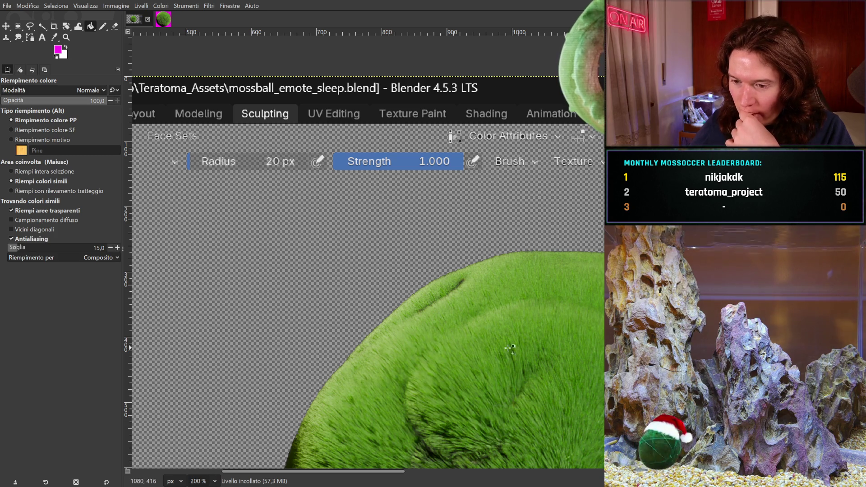
mouse_move(468, 342)
middle_mouse_down()
mouse_move(406, 116)
mouse_move(428, 80)
middle_mouse_up()
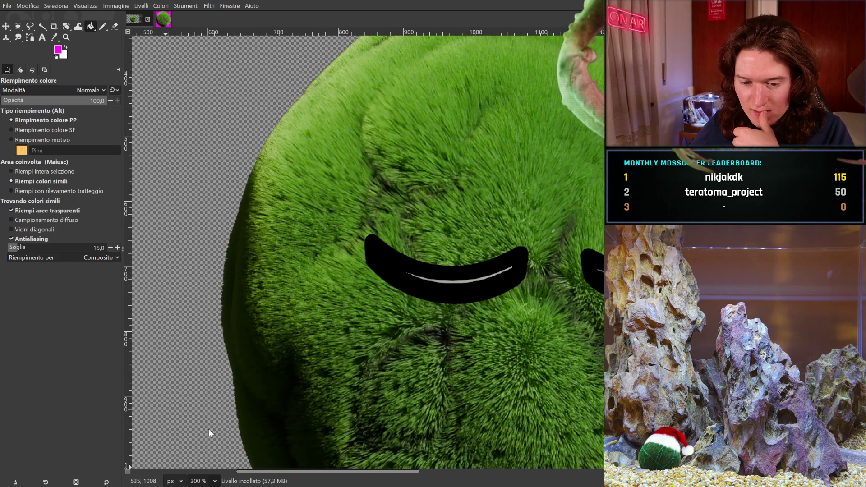
Step: View the whole ball at 100% and draw a crop rectangle around it
key("1")
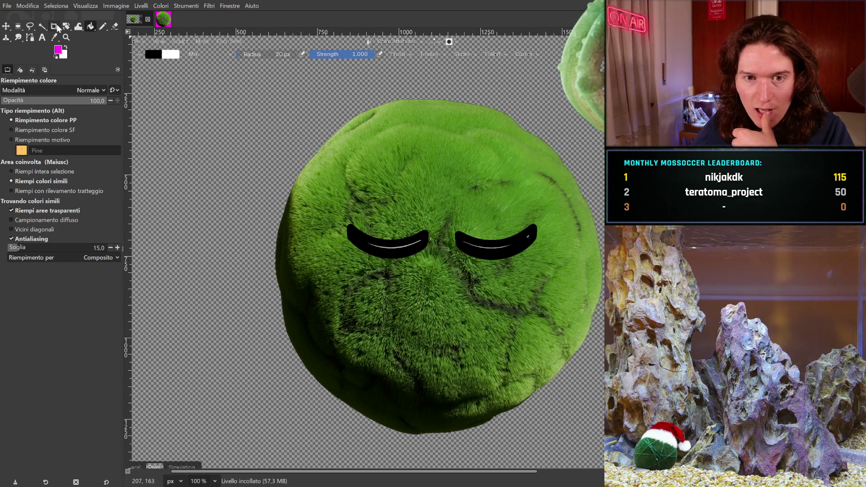
left_click(56, 27)
mouse_move(252, 79)
left_mouse_down()
mouse_move(587, 391)
mouse_move(628, 449)
left_mouse_up()
Step: Apply the crop, fill a full-size layer with magenta, and paste the moss ball back on top
key("Return")
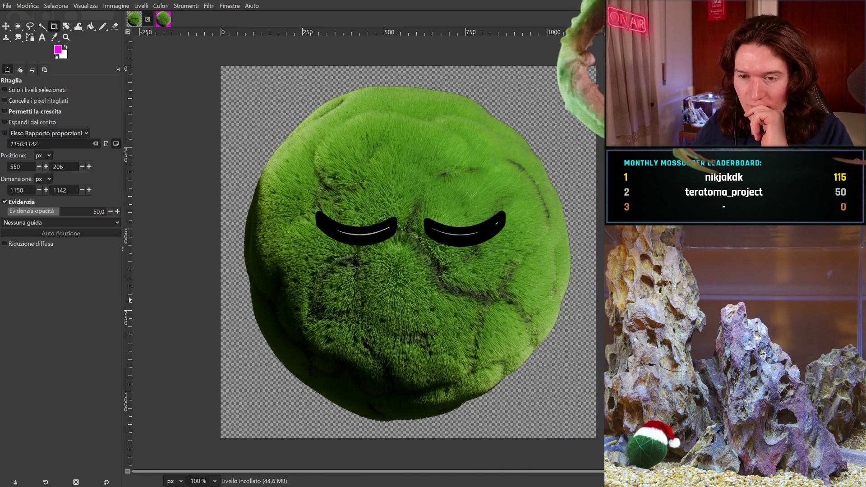
key("shift+ctrl+n")
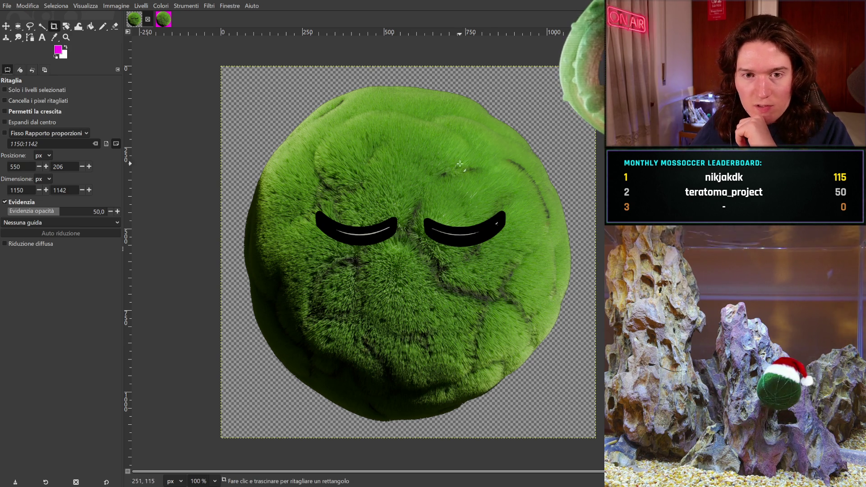
key("Delete")
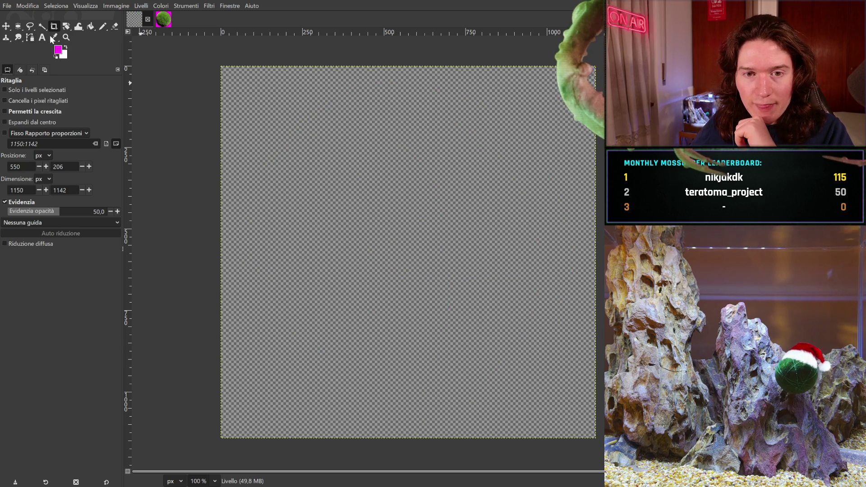
left_click(89, 27)
left_click(328, 134)
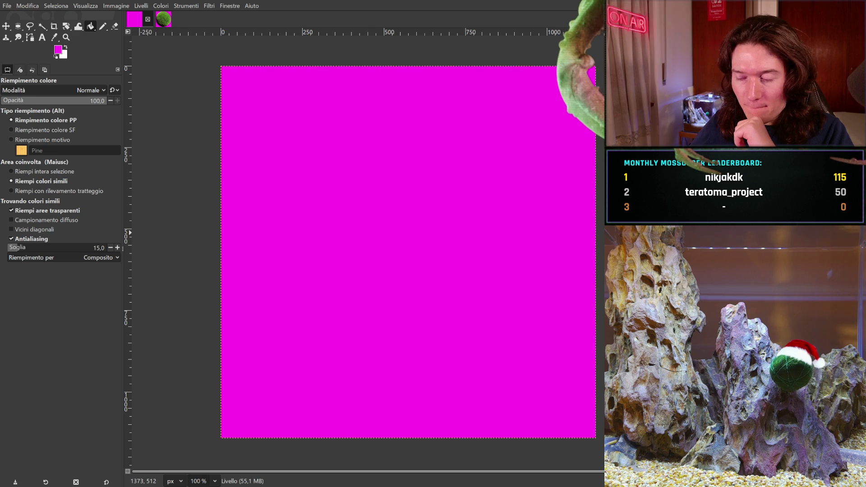
key("ctrl+v")
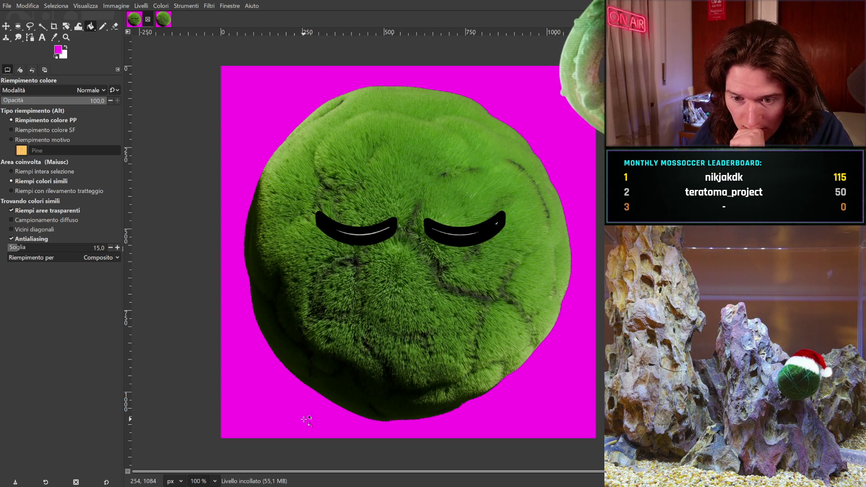
Step: Zoom to 200% and pan to inspect the eyes and ball edges against the magenta
scroll(206, 411, "up", 2, "ctrl")
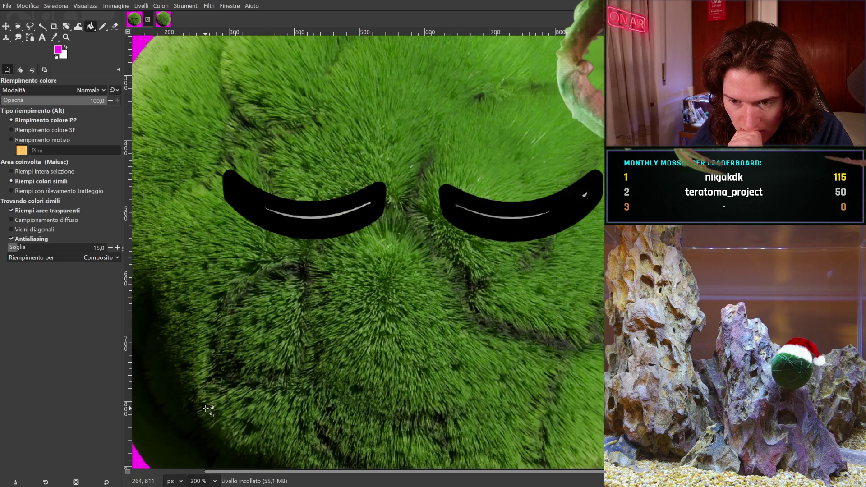
mouse_move(366, 288)
middle_mouse_down()
mouse_move(461, 414)
mouse_move(207, 464)
middle_mouse_up()
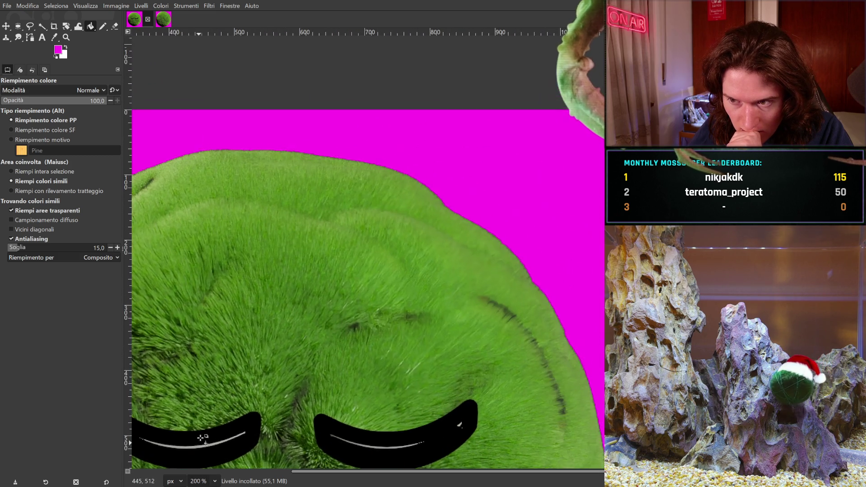
mouse_move(487, 409)
middle_mouse_down()
mouse_move(391, 368)
mouse_move(405, 147)
middle_mouse_up()
mouse_move(425, 309)
middle_mouse_down()
mouse_move(457, 285)
mouse_move(564, 136)
middle_mouse_up()
middle_click_drag(391, 325, 559, 271)
mouse_move(266, 222)
middle_mouse_down()
mouse_move(283, 248)
mouse_move(408, 278)
middle_mouse_up()
middle_click_drag(385, 180, 396, 447)
middle_click_drag(398, 236, 361, 339)
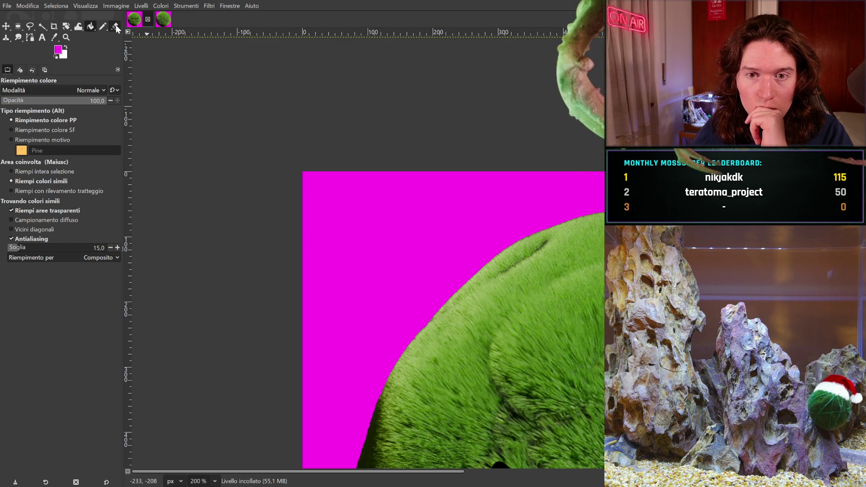
key("shift+e")
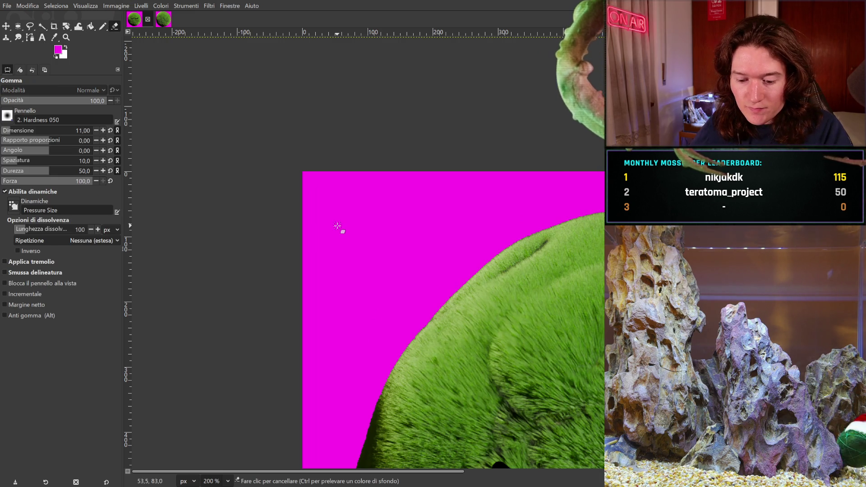
key("f")
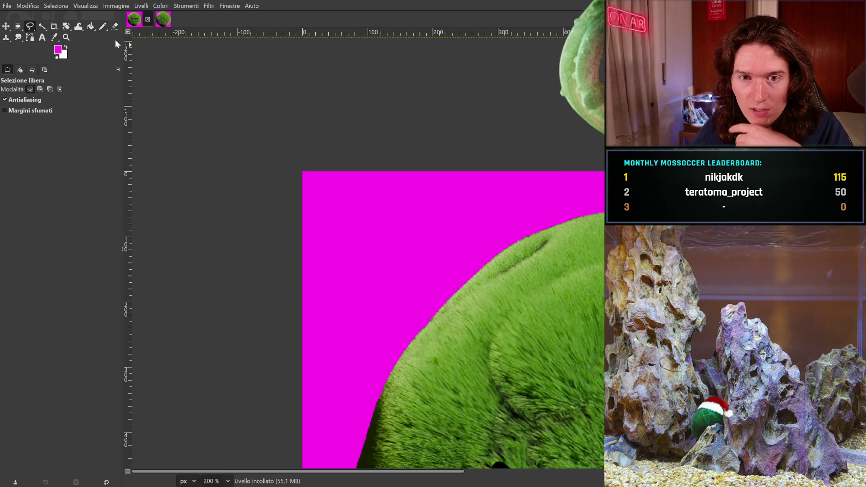
left_click(113, 27)
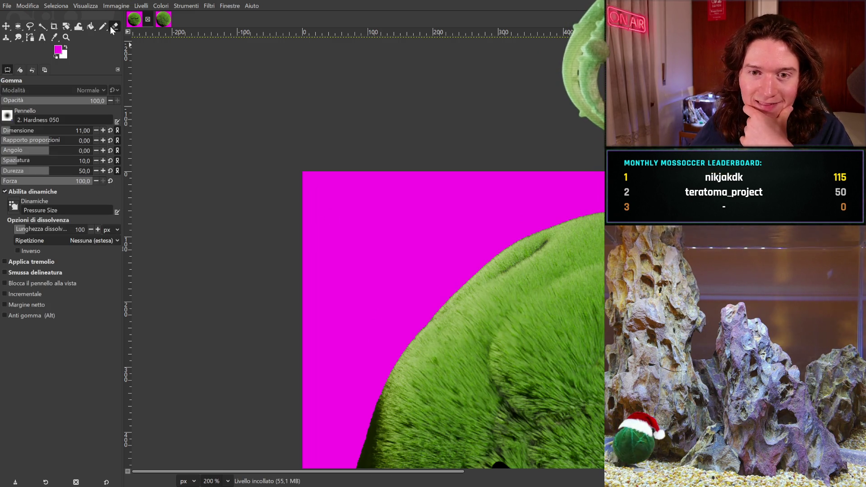
left_click_drag(22, 133, 46, 133)
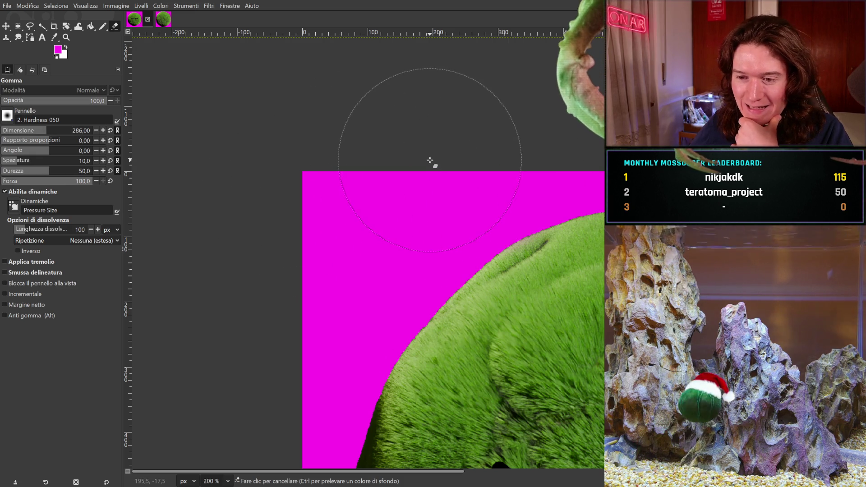
left_click(502, 286)
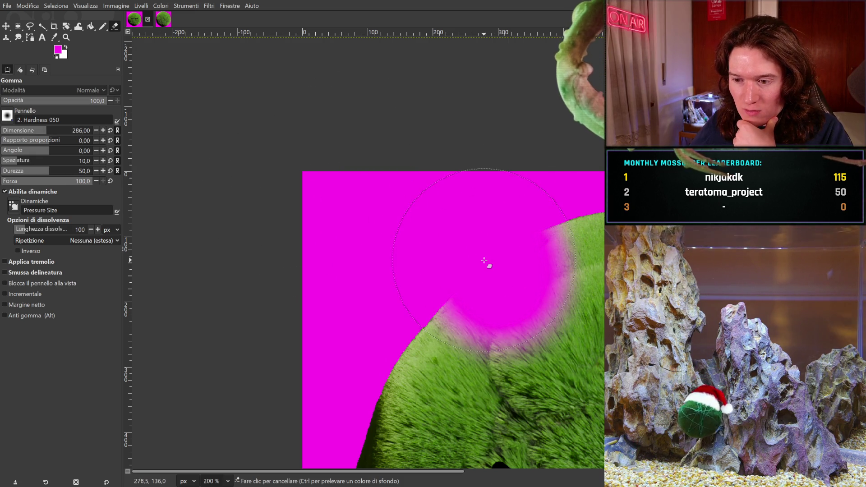
key("ctrl+z")
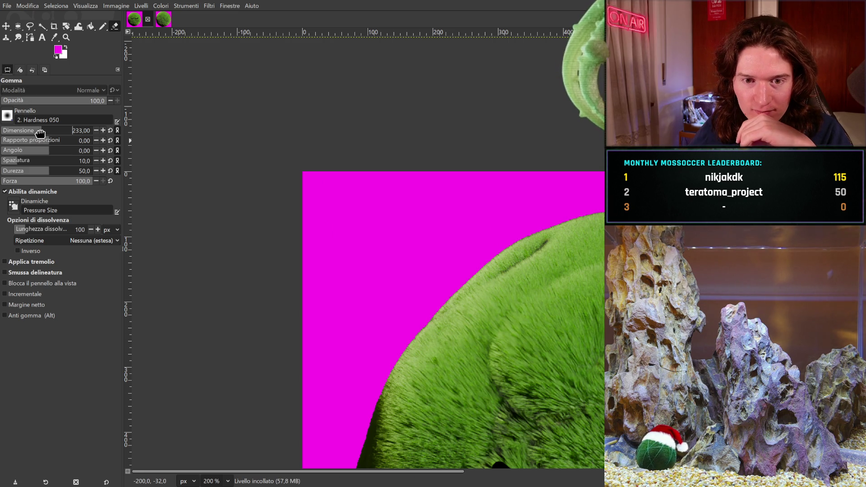
left_click_drag(34, 132, 31, 132)
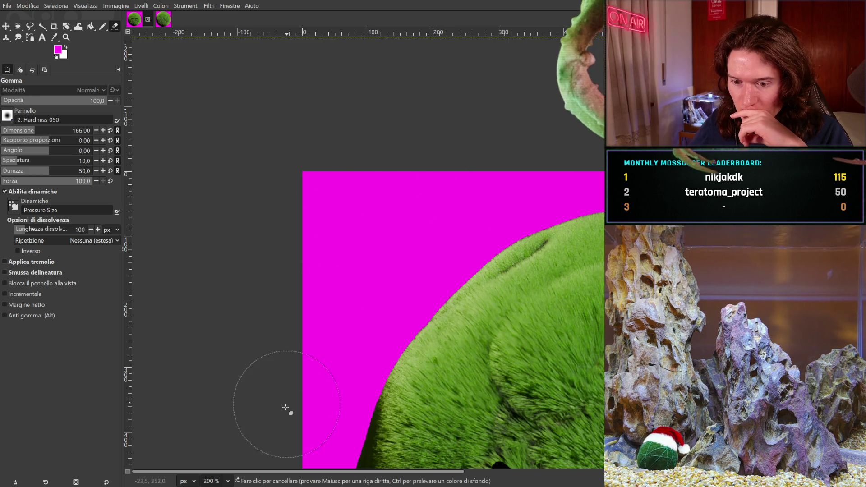
middle_click_drag(567, 141, 254, 151)
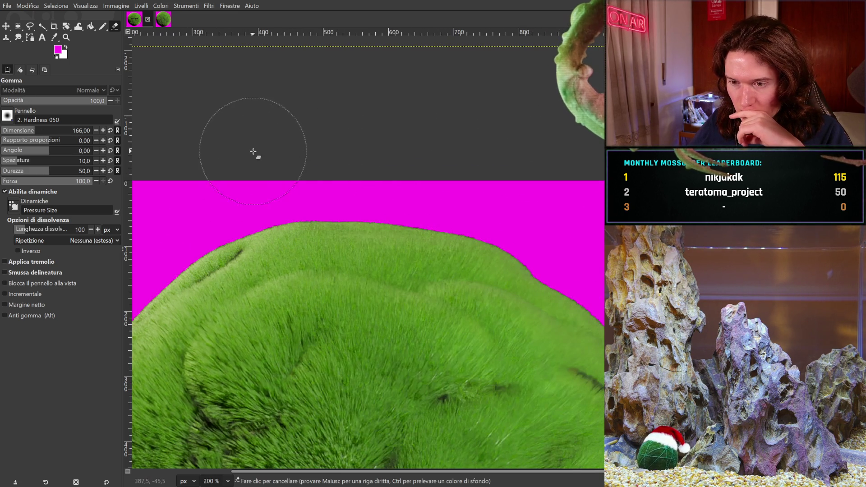
scroll(402, 116, "right", 5)
scroll(402, 116, "down", 2)
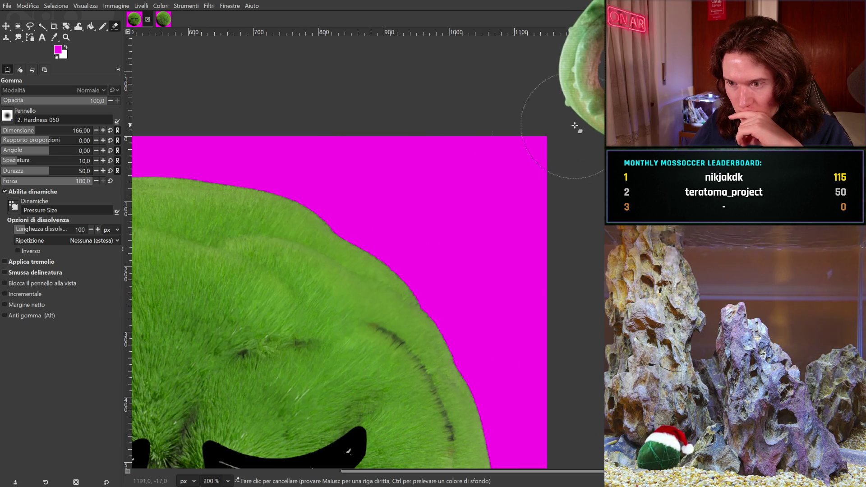
scroll(587, 319, "down", 10)
scroll(587, 319, "right", 2)
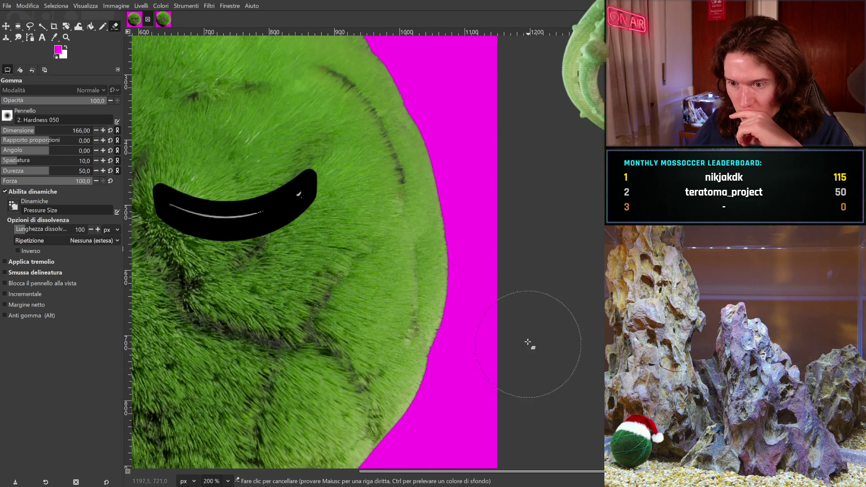
scroll(518, 455, "down", 5)
scroll(518, 454, "left", 4)
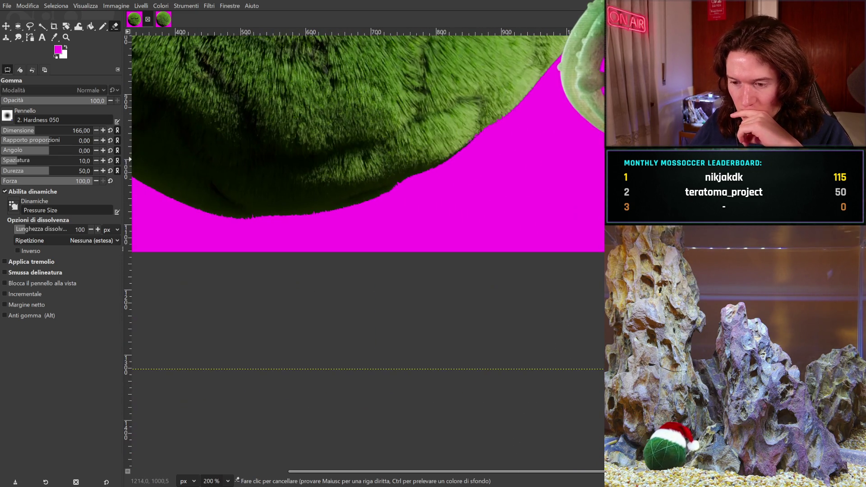
scroll(483, 282, "left", 9)
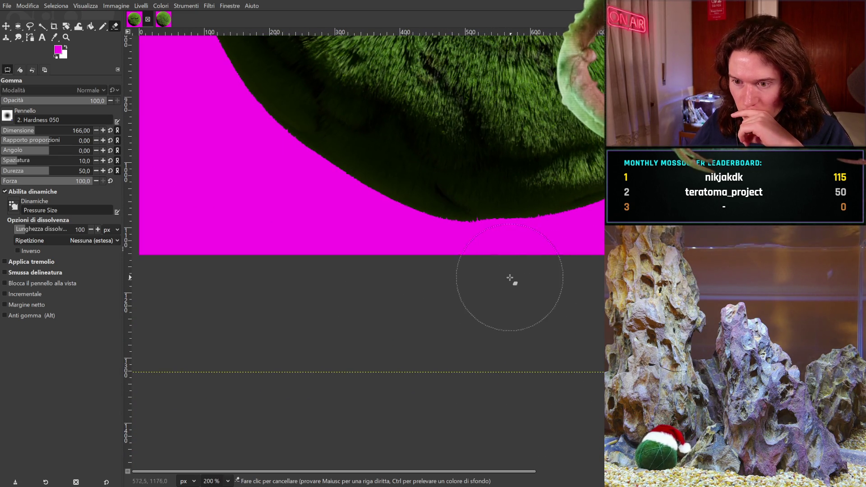
middle_click_drag(226, 261, 315, 284)
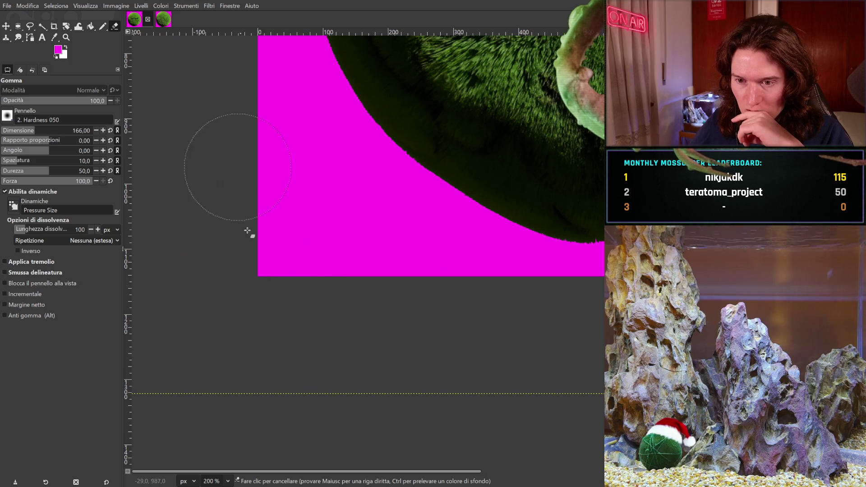
middle_click_drag(255, 135, 220, 312)
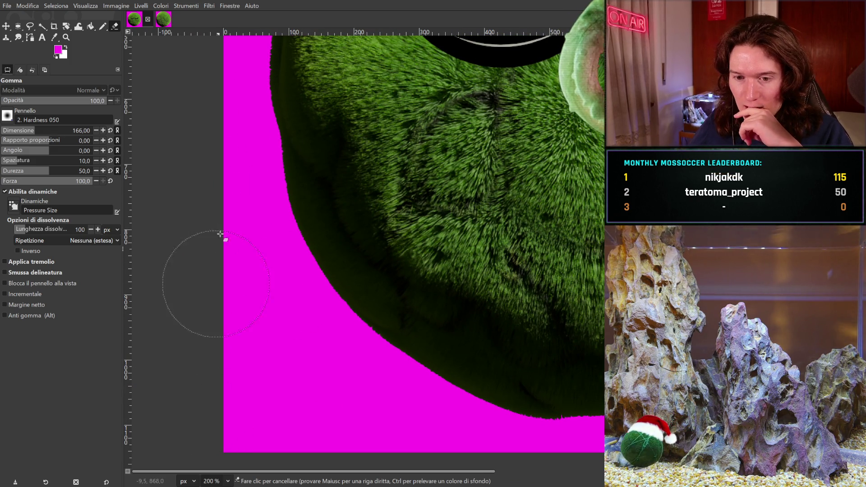
middle_click_drag(212, 122, 183, 339)
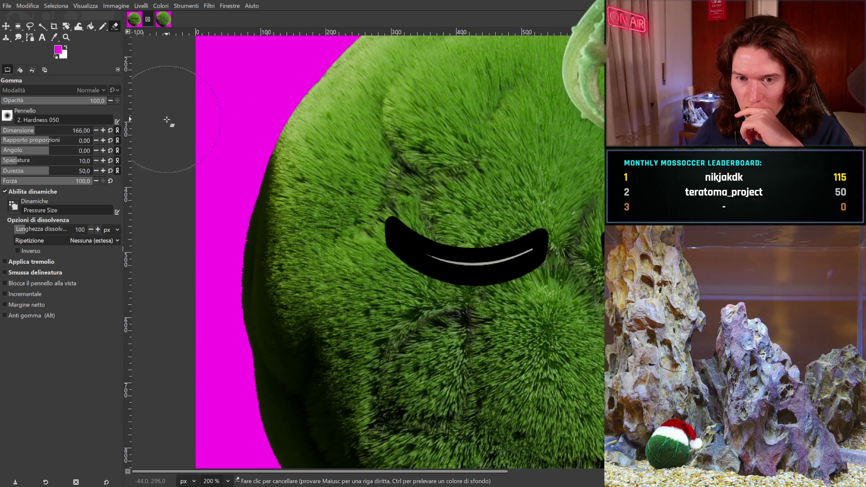
middle_click_drag(145, 164, 186, 331)
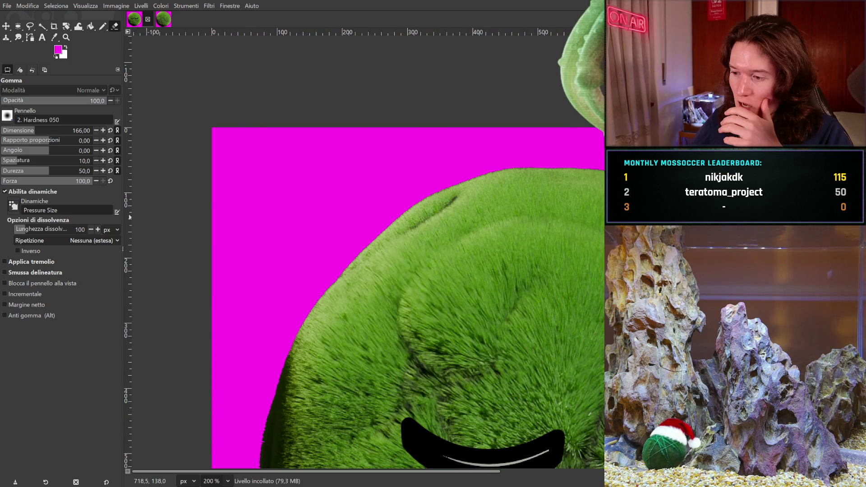
mouse_move(438, 195)
middle_mouse_down()
mouse_move(205, 116)
mouse_move(203, 102)
middle_mouse_up()
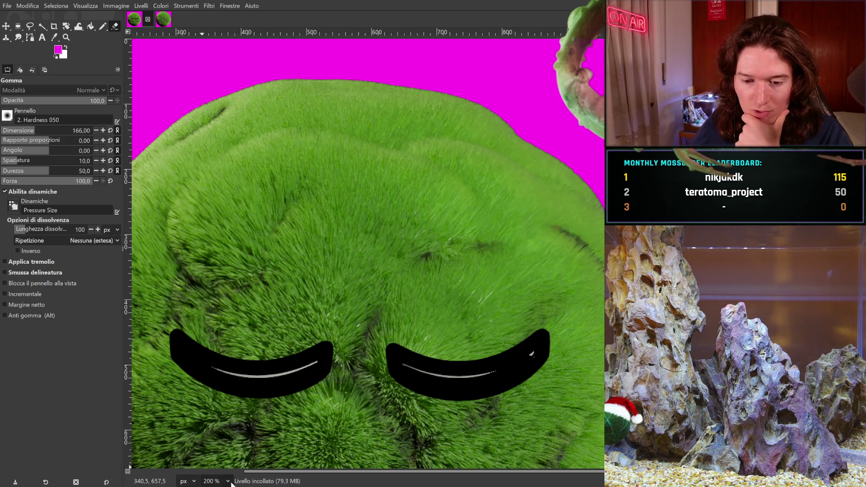
key("1")
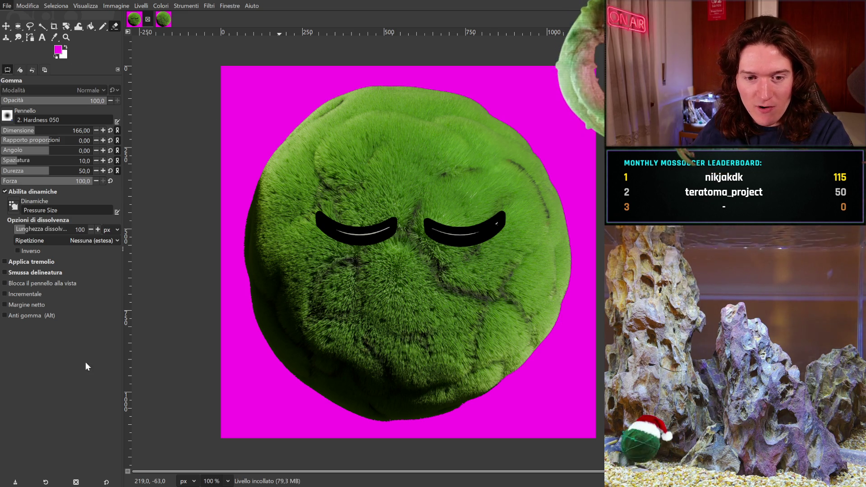
Step: Switch from the Eraser to the Crop tool with Shift+C
key("shift+c")
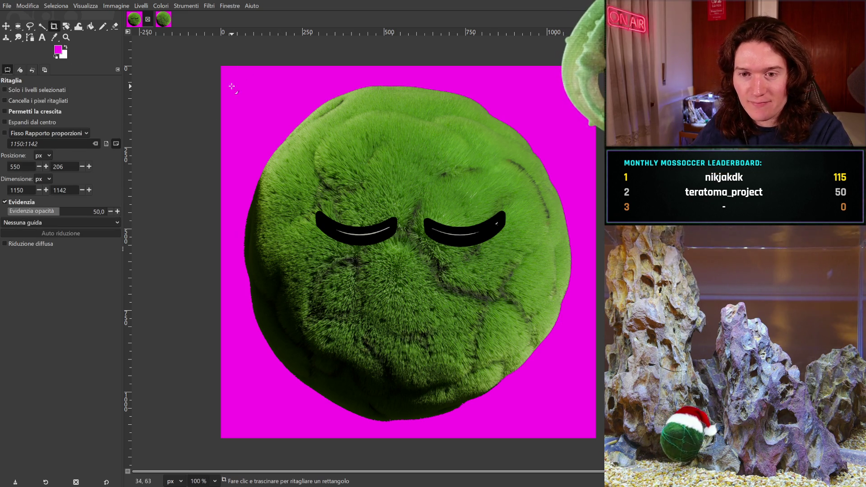
Step: Draw a crop rectangle around the moss ball and pull its top edge down to the moss at 400%
mouse_move(225, 75)
left_mouse_down()
mouse_move(463, 319)
mouse_move(581, 412)
mouse_move(595, 438)
left_mouse_up()
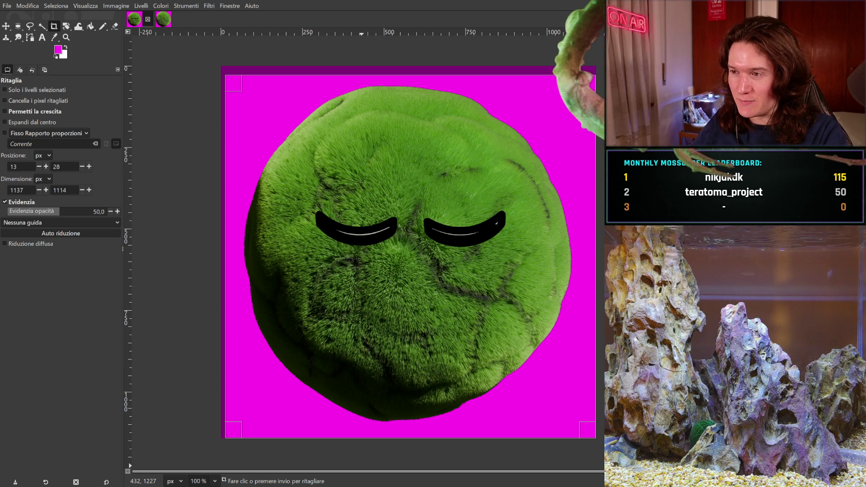
scroll(400, 97, "up", 2)
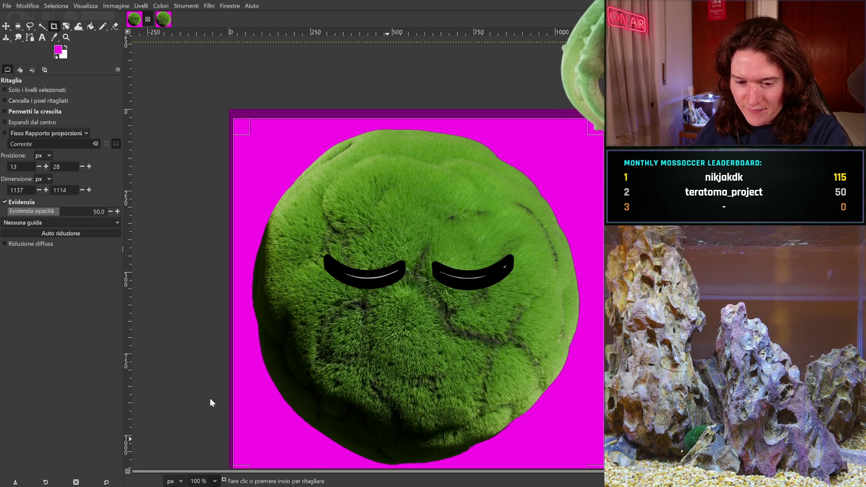
scroll(399, 433, "up", 4, "ctrl")
scroll(399, 433, "up", 5)
left_click_drag(433, 246, 445, 288)
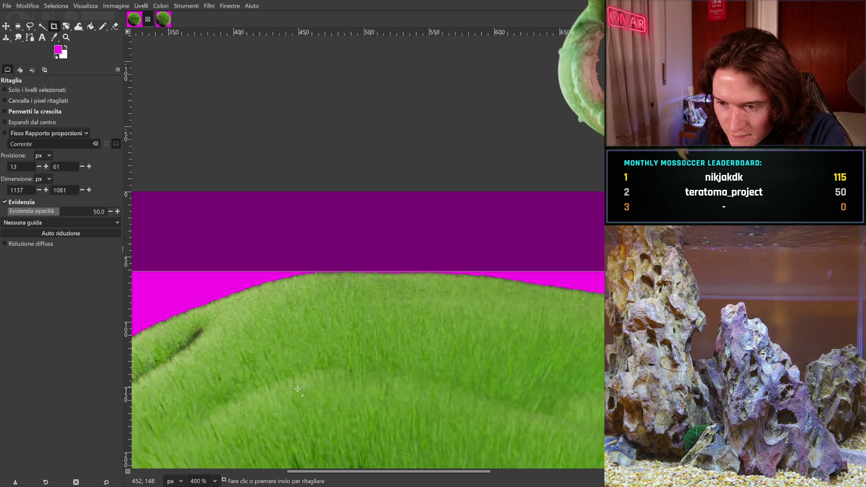
Step: Tighten the crop's left, bottom and right edges to the moss, then apply the crop
scroll(408, 391, "left", 10)
scroll(407, 391, "down", 10)
scroll(253, 212, "down", 10)
scroll(254, 212, "left", 3)
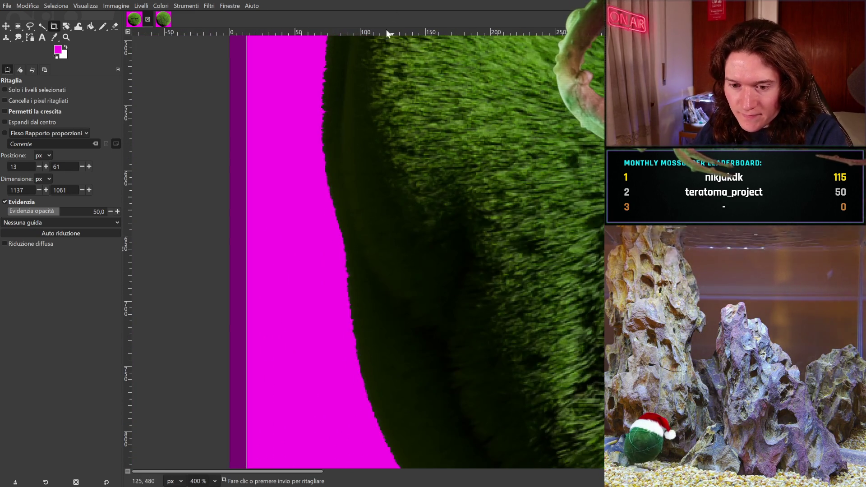
mouse_move(253, 212)
left_mouse_down()
mouse_move(325, 201)
mouse_move(328, 191)
left_mouse_up()
scroll(327, 161, "right", 15)
scroll(182, 141, "down", 15)
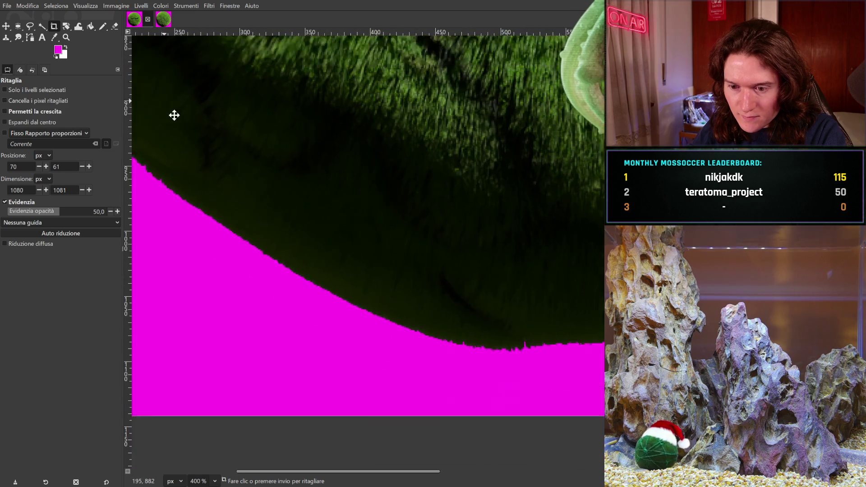
mouse_move(389, 334)
left_mouse_down()
mouse_move(388, 269)
mouse_move(388, 277)
left_mouse_up()
scroll(505, 187, "right", 15)
scroll(506, 187, "up", 4)
scroll(505, 187, "up", 10)
scroll(507, 263, "right", 6)
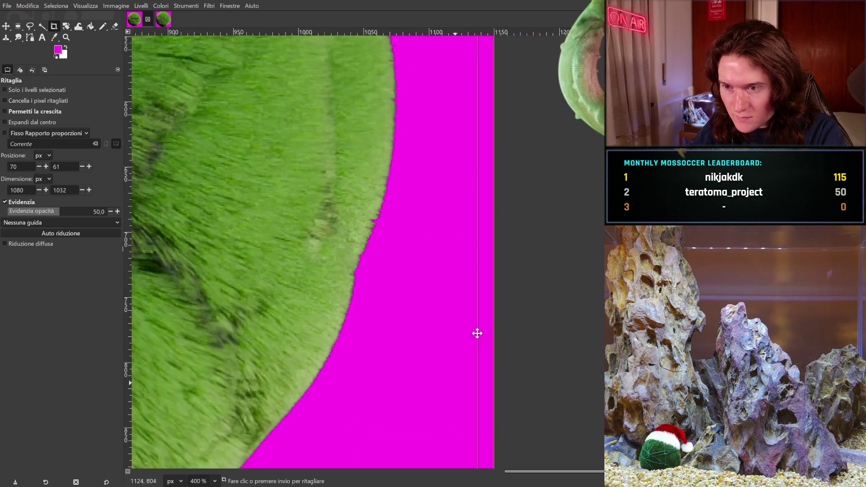
left_click_drag(470, 290, 373, 294)
scroll(296, 290, "left", 10)
scroll(296, 290, "up", 5)
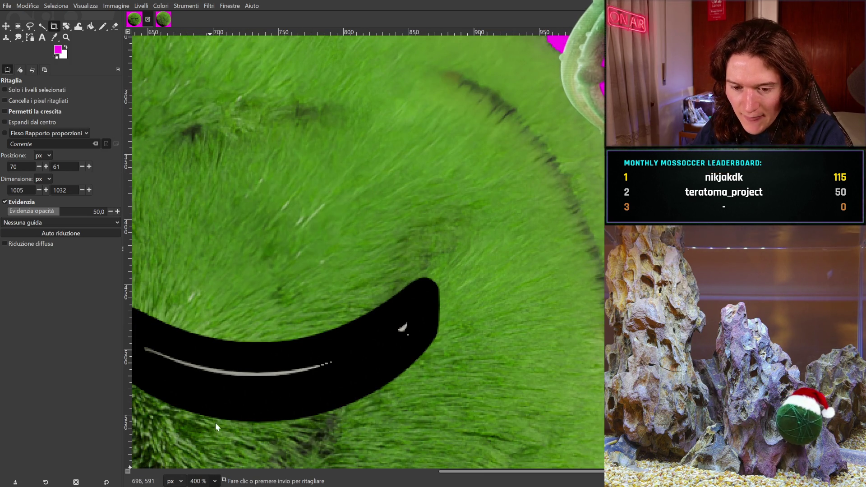
key("1")
key("Return")
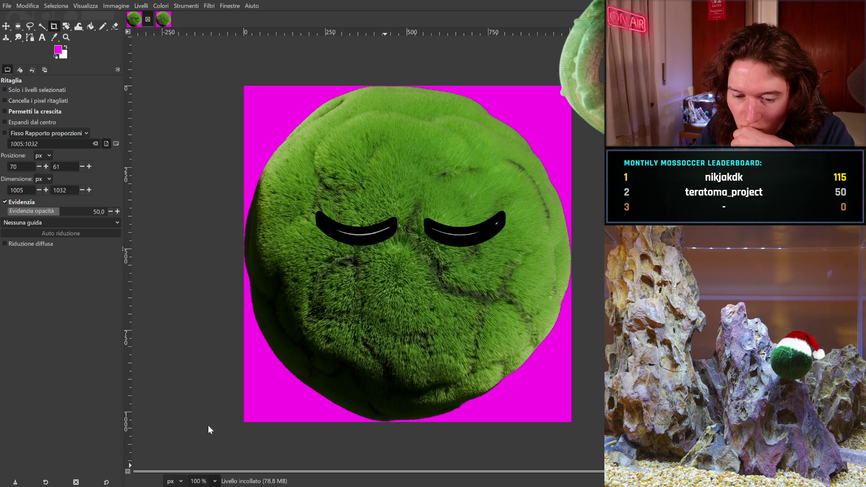
Step: Redraw a crop covering the whole image and apply it at 1005×1031 px
scroll(428, 266, "up", 4, "ctrl")
scroll(363, 109, "down", 8)
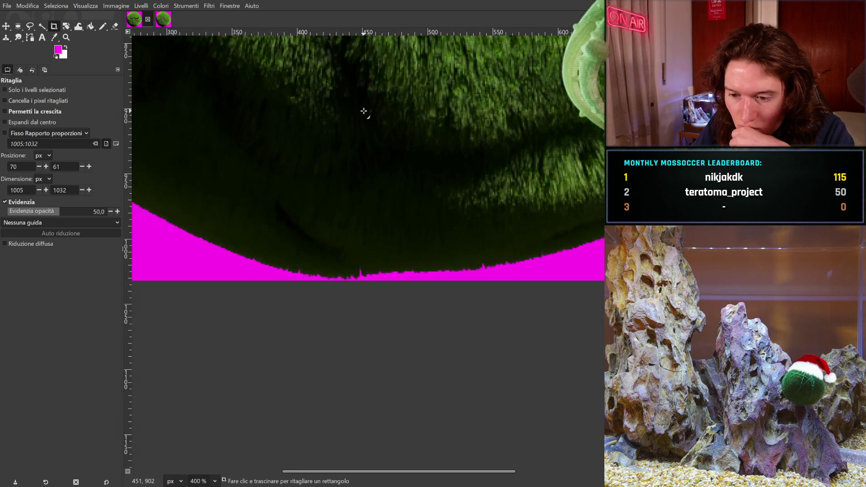
middle_click_drag(352, 182, 487, 229)
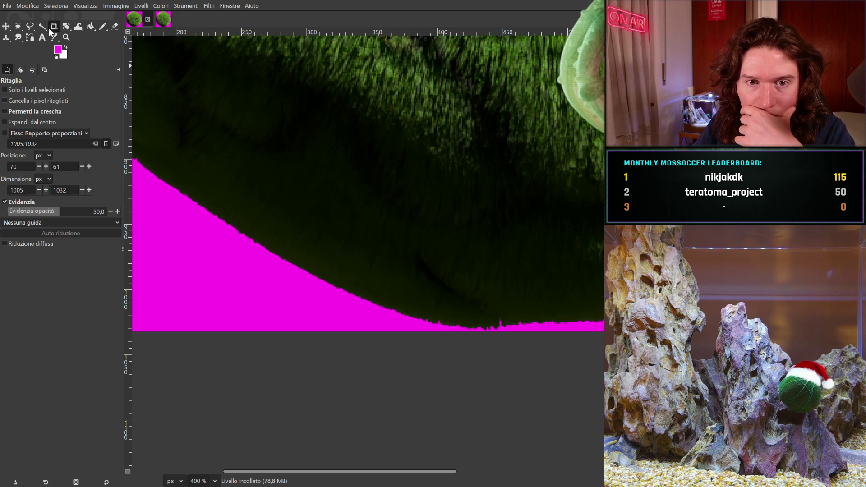
left_click_drag(189, 318, 564, 139)
left_click_drag(398, 310, 397, 322)
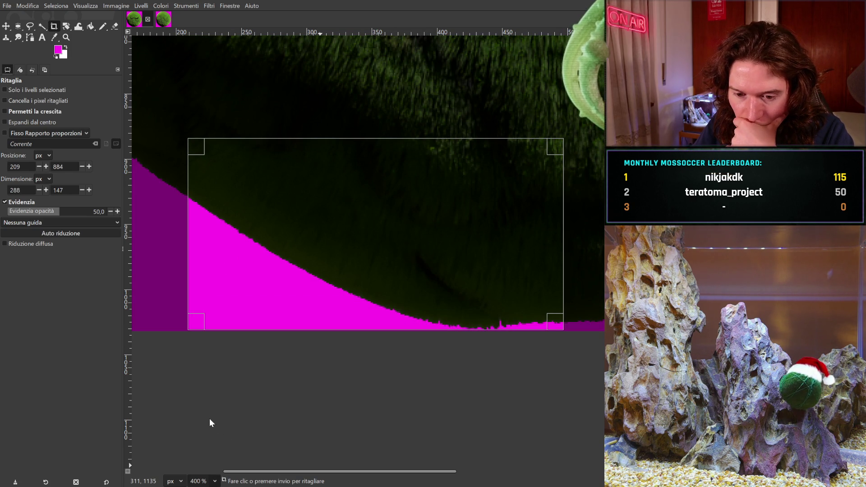
key("1")
mouse_move(397, 381)
left_mouse_down()
mouse_move(445, 181)
mouse_move(568, 86)
left_mouse_up()
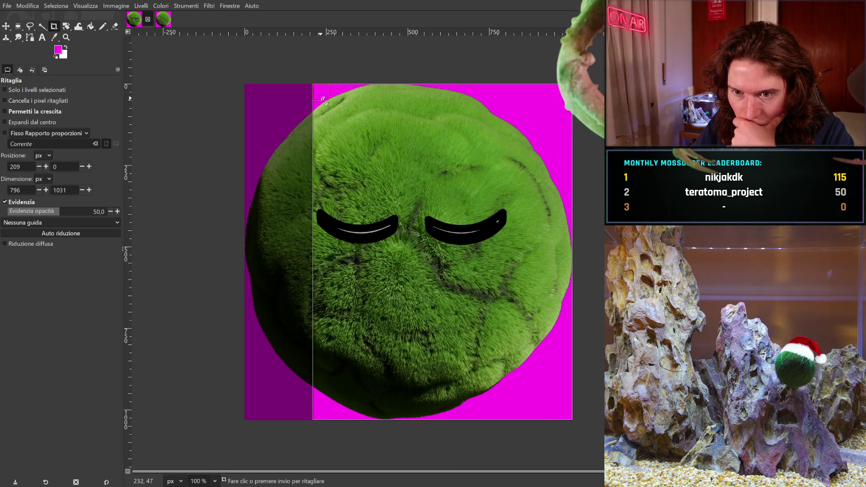
left_click_drag(320, 99, 243, 82)
left_click(240, 58)
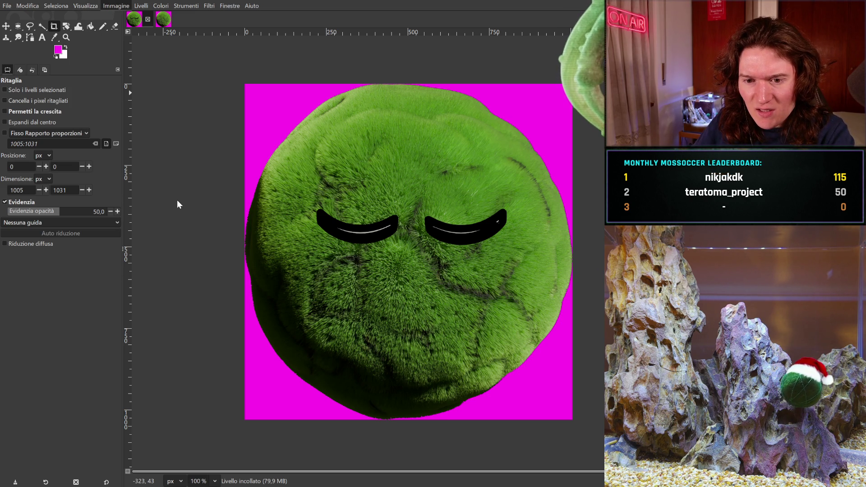
left_click(116, 5)
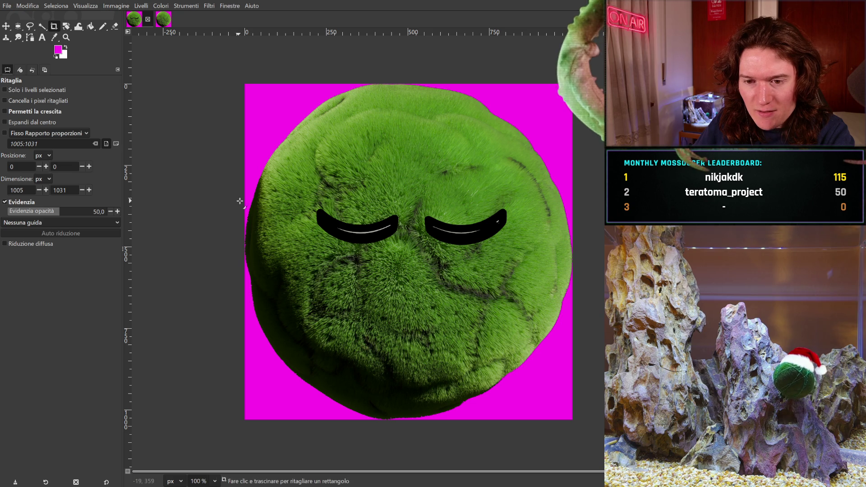
Step: Add a vertical guide at 50% and a horizontal guide at 50% by percentage
key("Return")
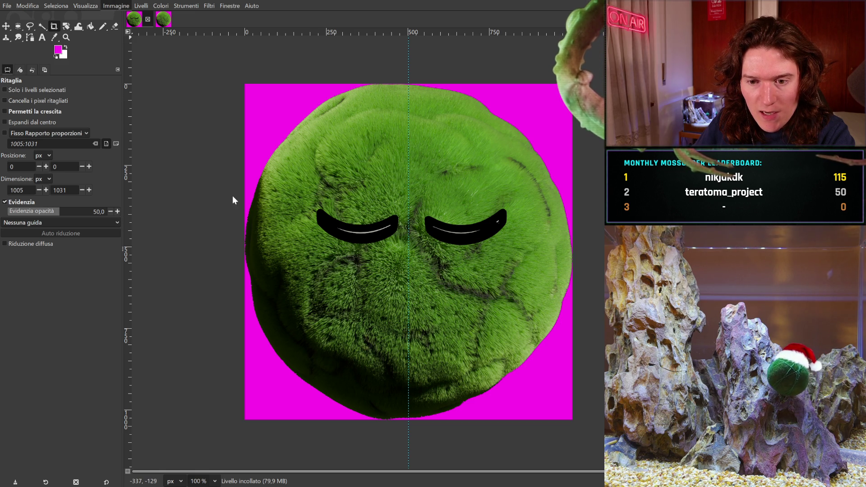
left_click(116, 5)
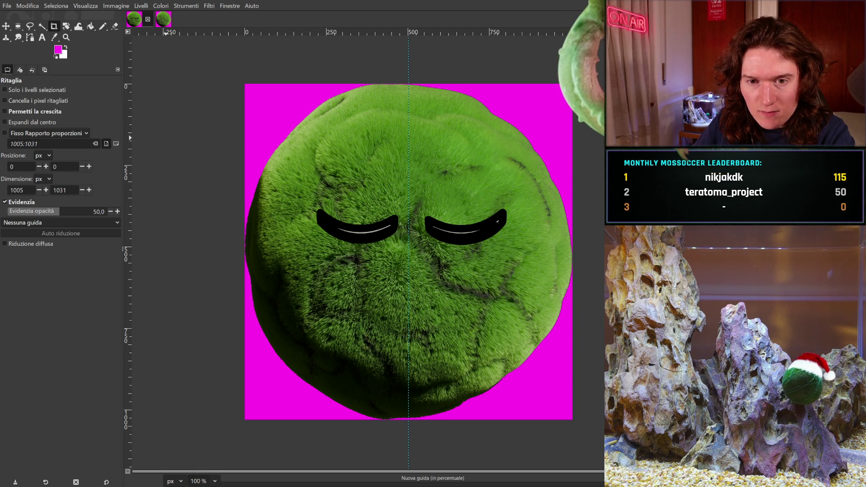
left_click(151, 119)
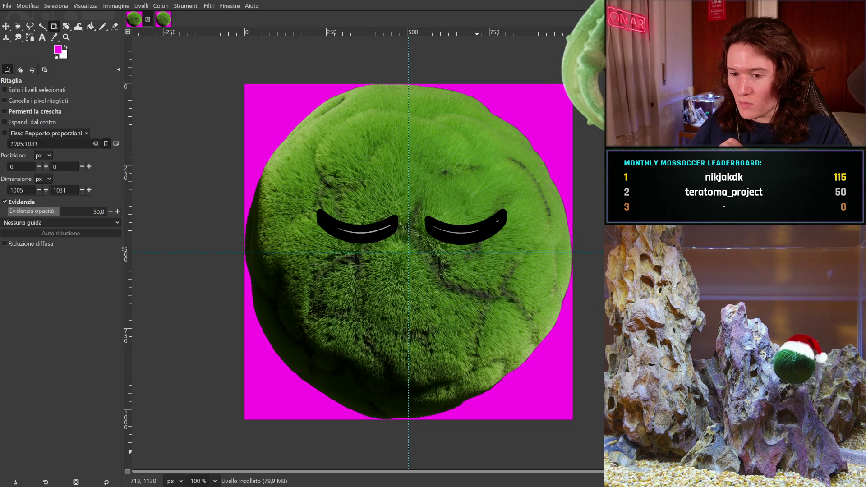
key("alt+Tab")
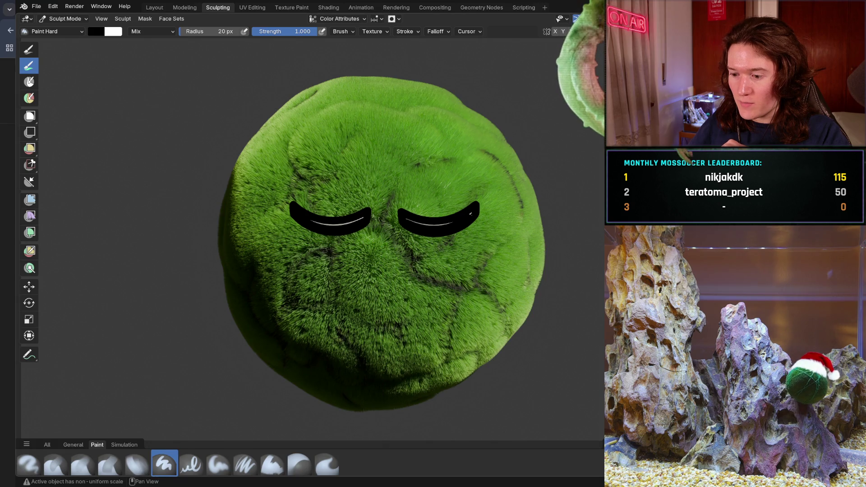
Step: Show Google Images results for 'zzz' and preview the Icons8, Freepik, Adobe Stock and Shutterstock images
key("alt+Tab")
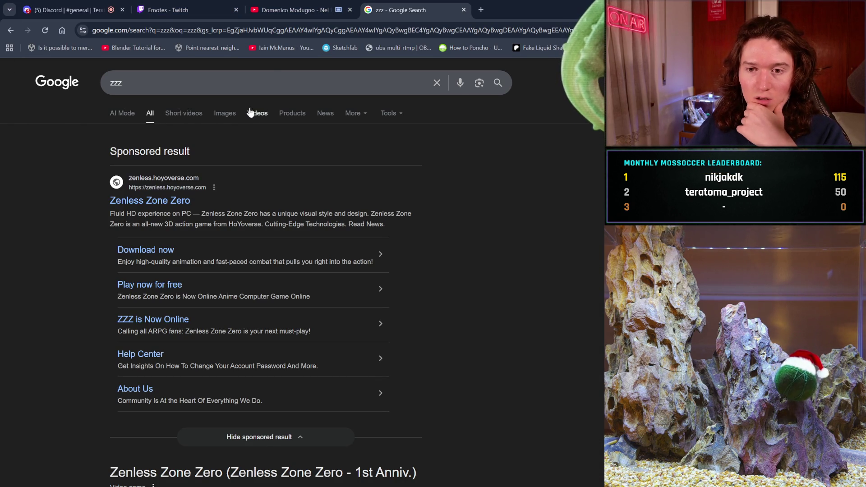
left_click(234, 116)
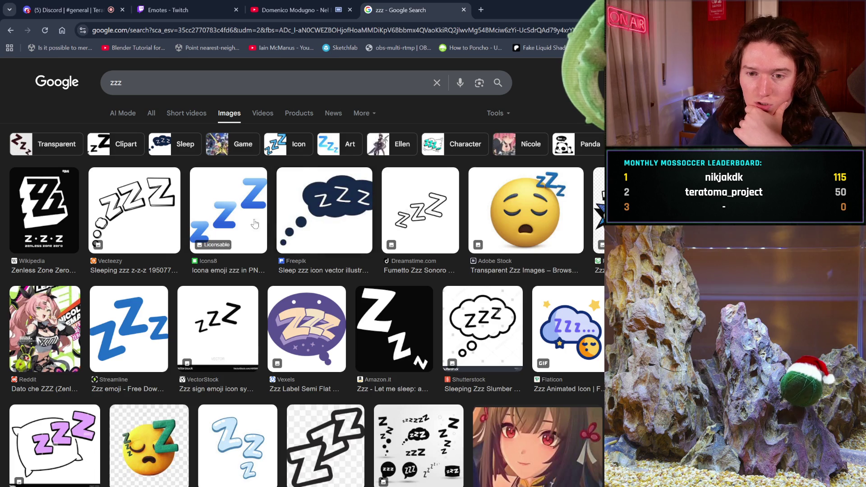
left_click(245, 222)
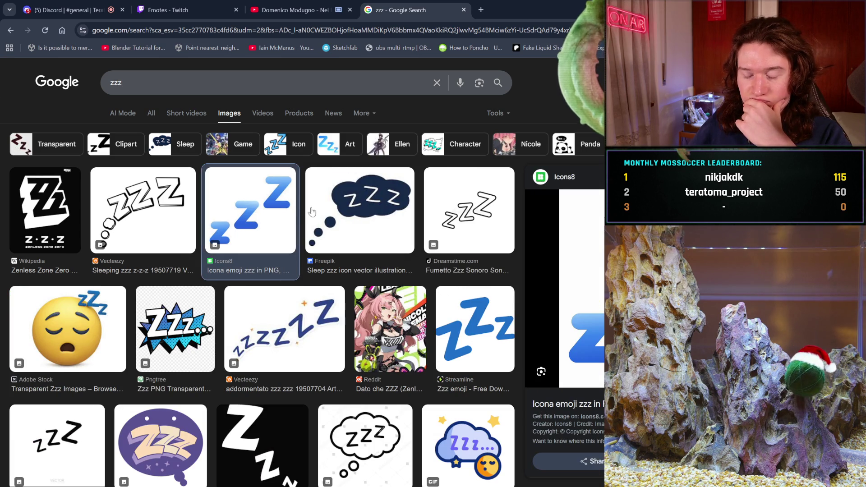
left_click(378, 220)
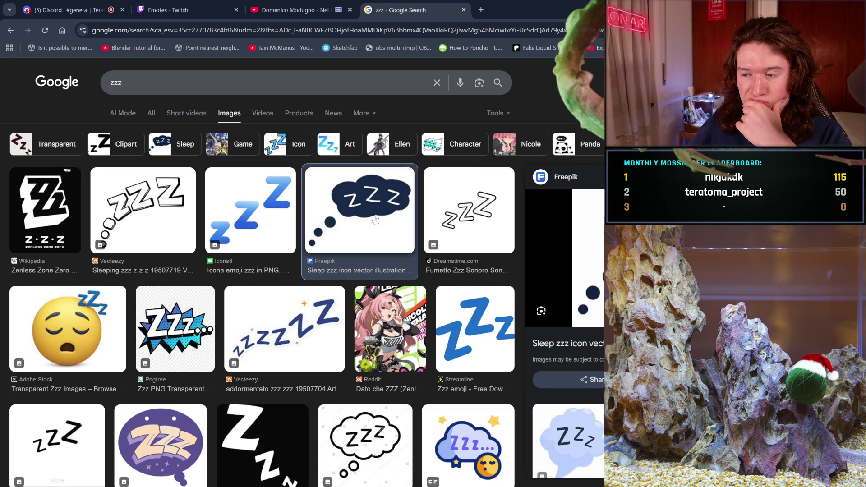
left_click(91, 320)
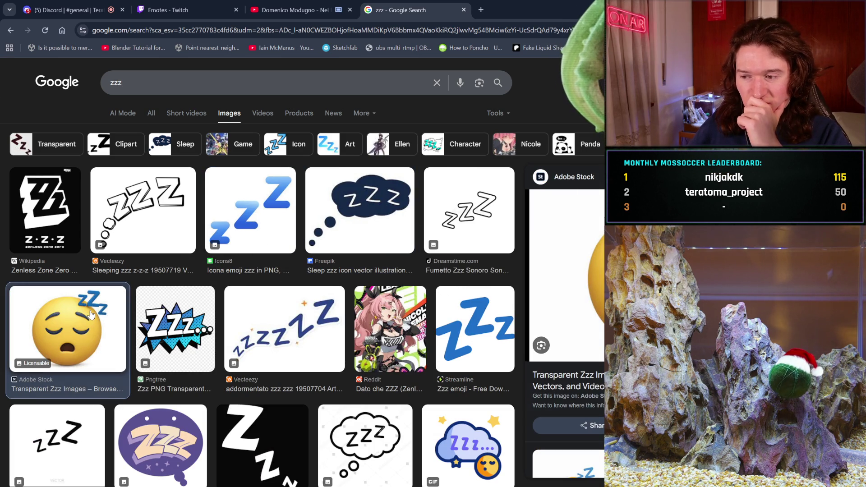
scroll(193, 298, "down", 2)
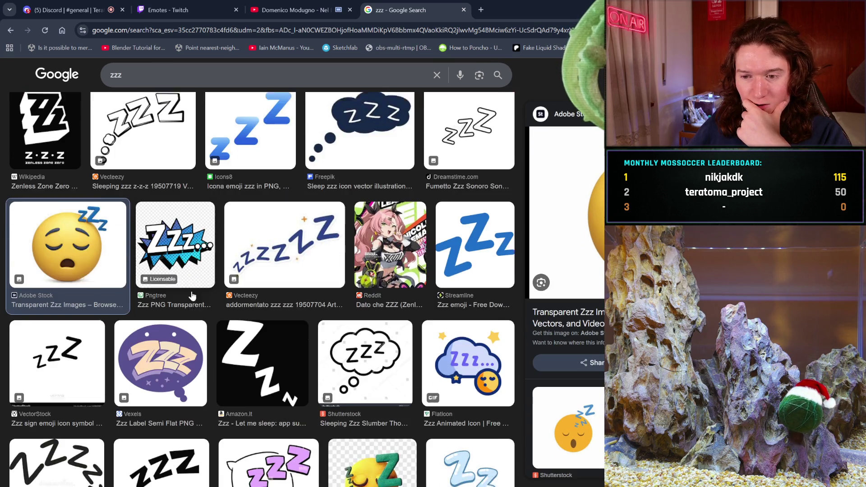
scroll(193, 296, "down", 2)
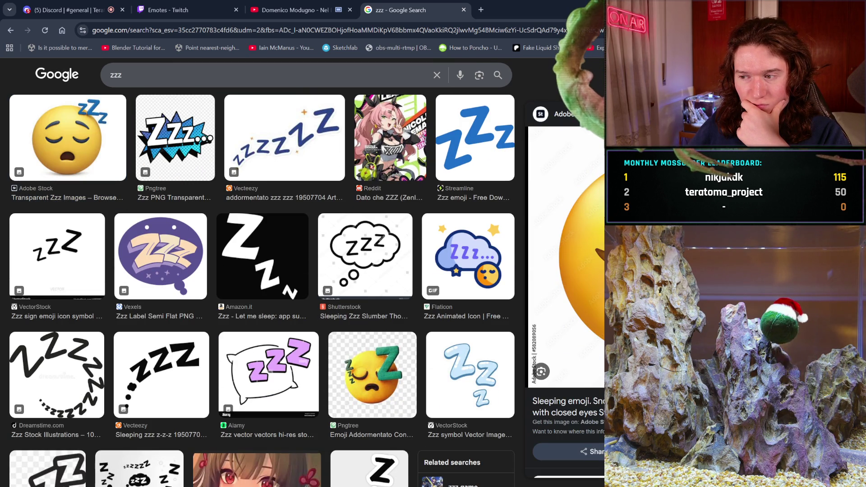
scroll(550, 380, "down", 3)
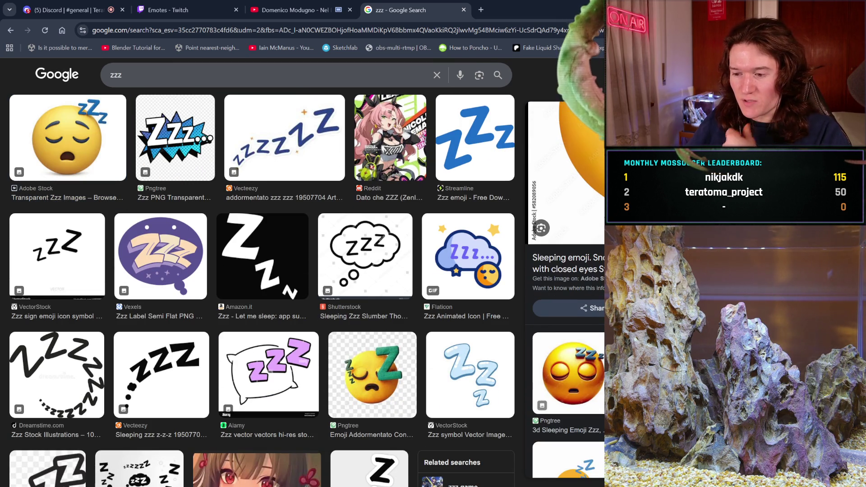
scroll(591, 357, "down", 3)
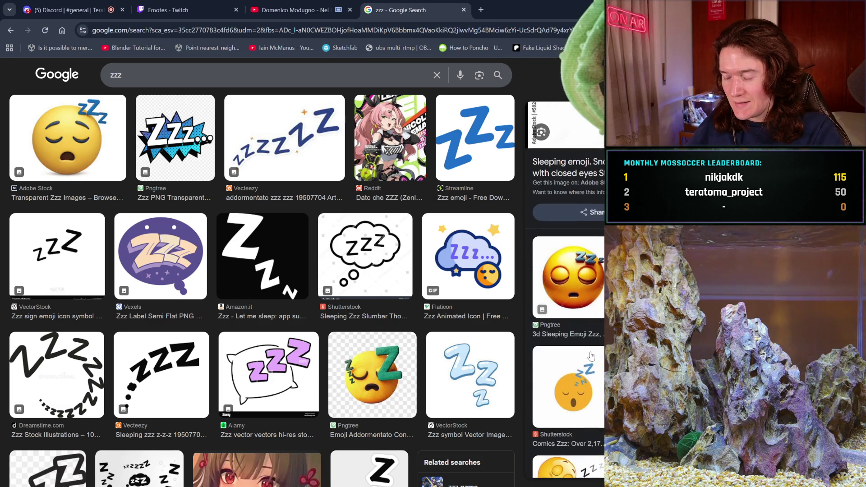
left_click(592, 356)
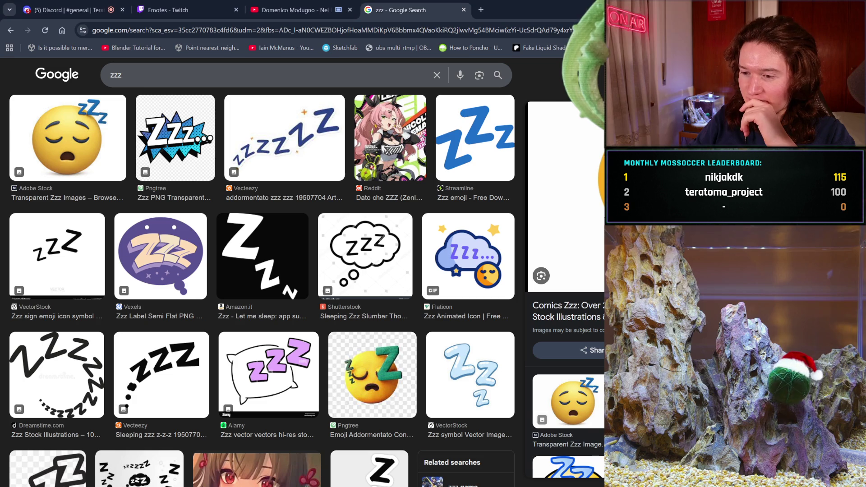
Step: Preview more Zzz clipart further down, then open the blue CleanPNG Zzz icon's page in a new tab
scroll(378, 233, "down", 2)
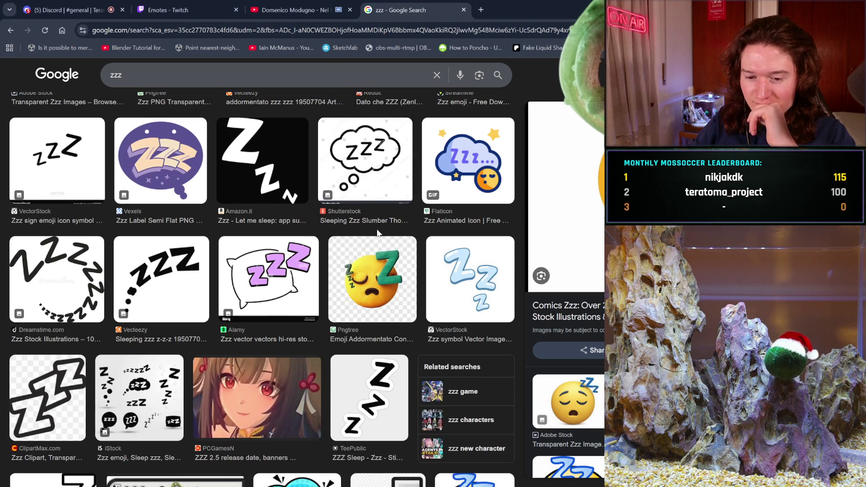
scroll(480, 273, "down", 1)
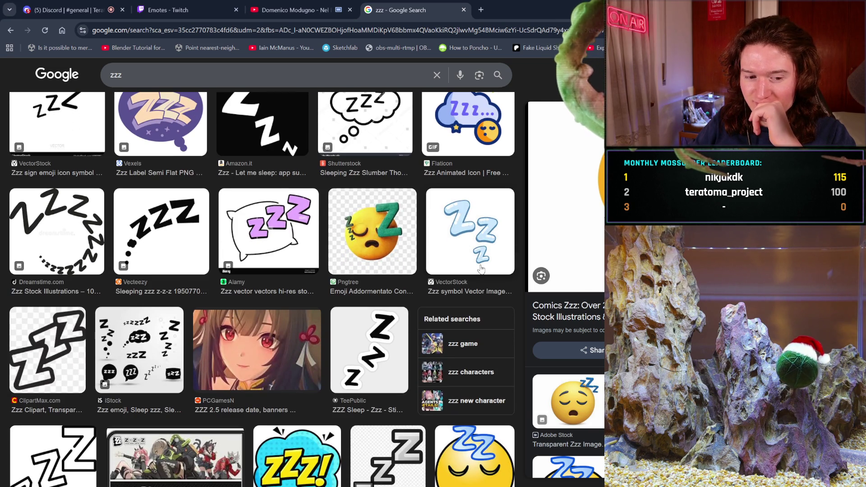
scroll(480, 267, "down", 1)
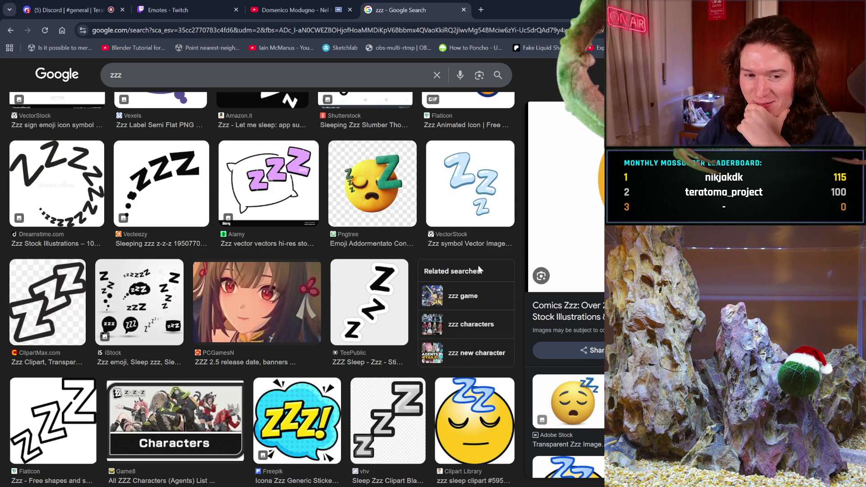
scroll(339, 334, "down", 2)
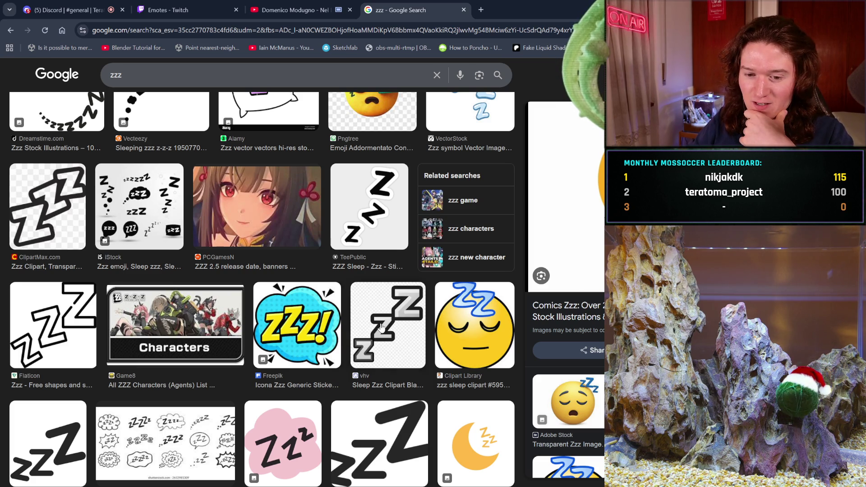
scroll(498, 319, "down", 2)
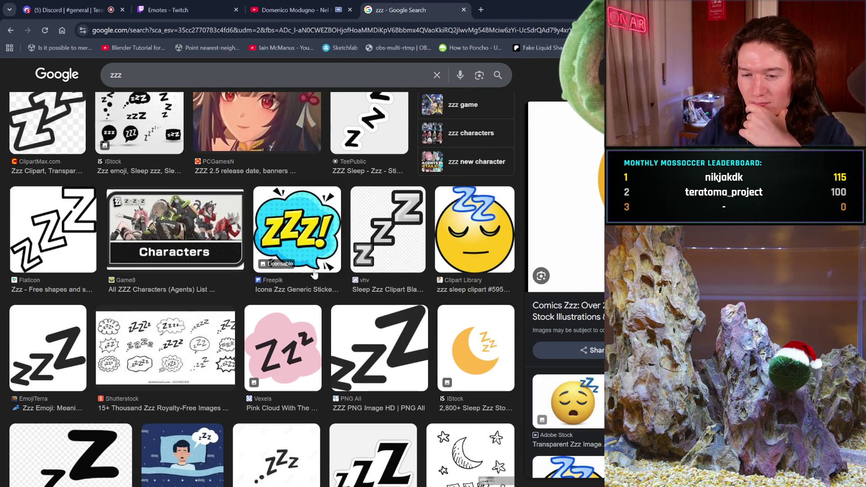
scroll(378, 262, "down", 1)
left_click(388, 194)
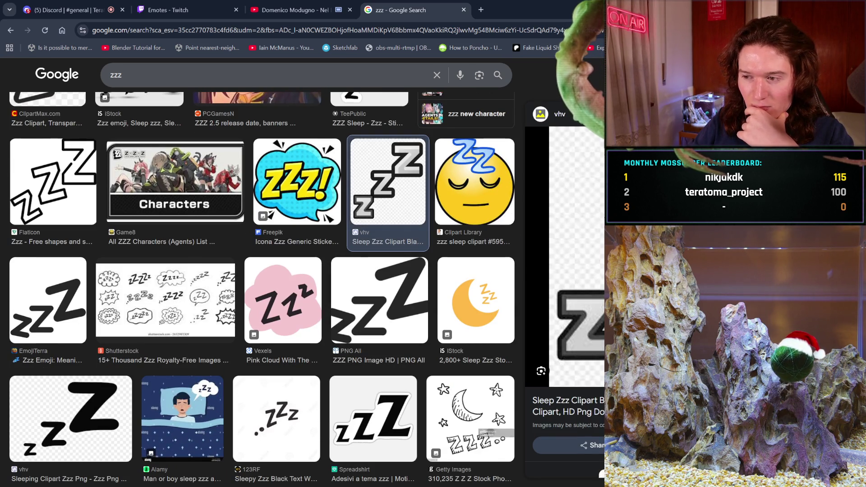
scroll(26, 295, "down", 2)
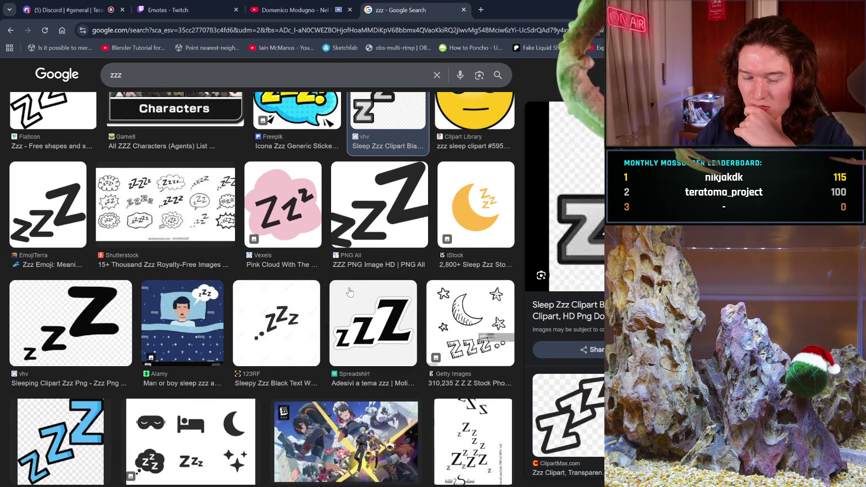
scroll(26, 296, "down", 1)
left_click(53, 291)
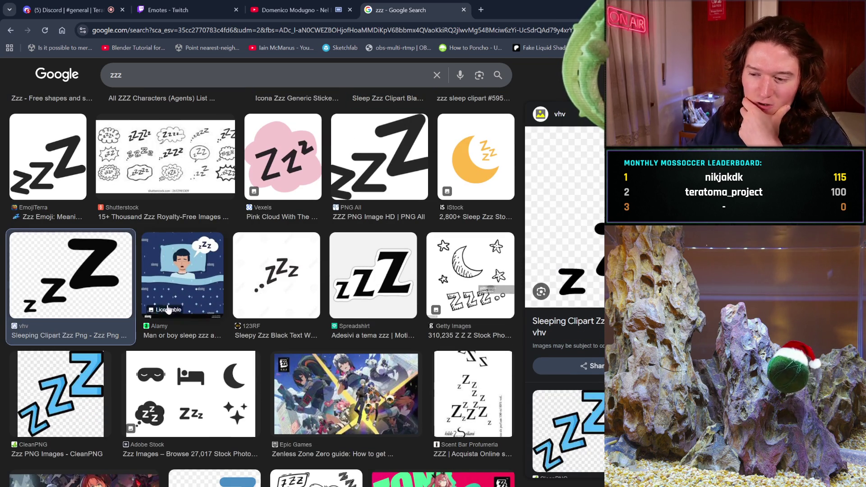
scroll(568, 293, "down", 1)
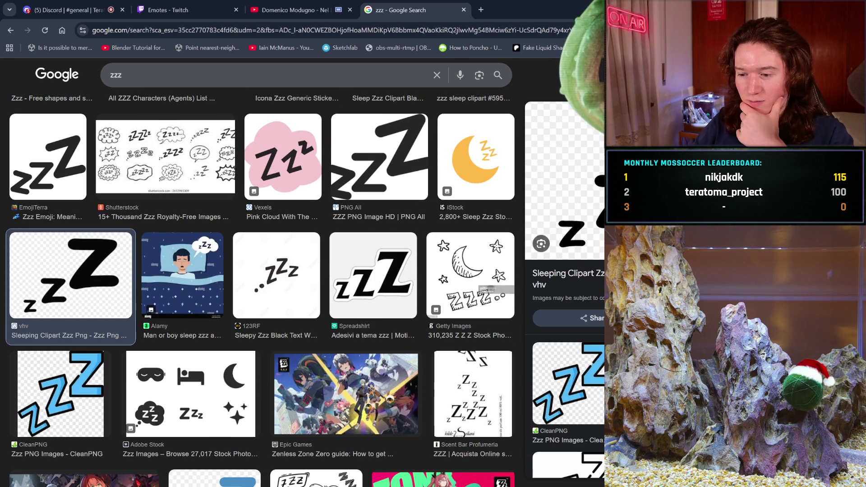
left_click(597, 382)
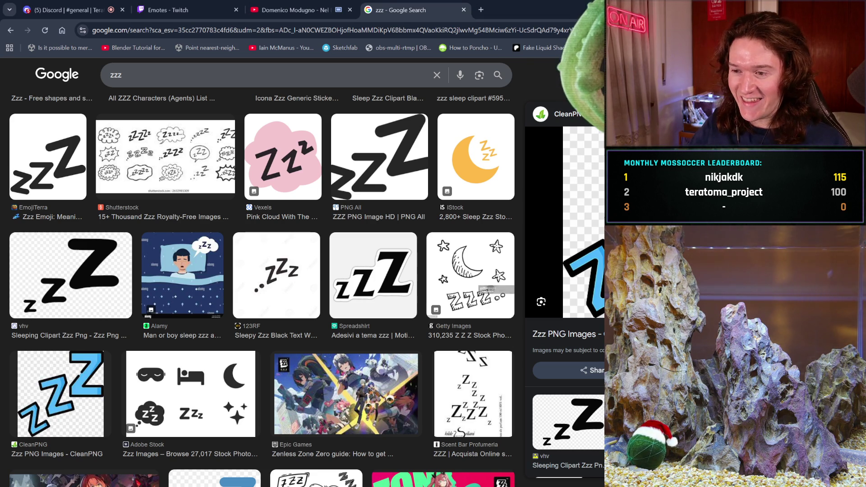
left_click(565, 334)
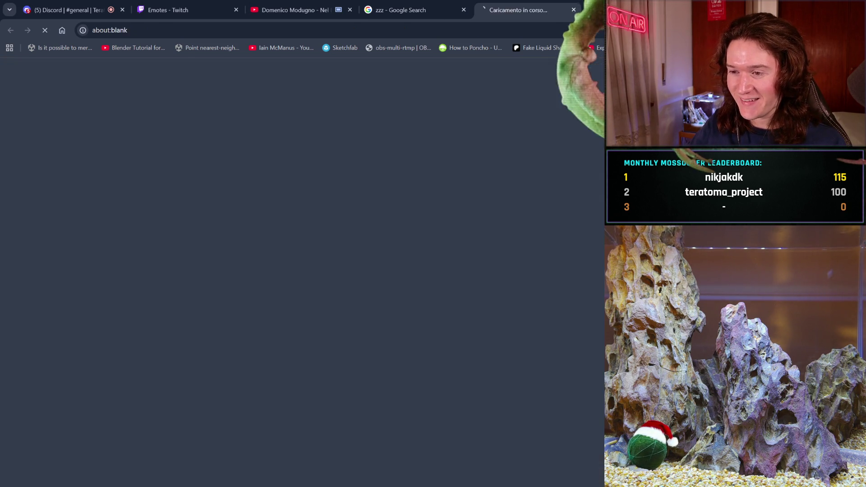
Step: Open the Zzz Sleep Icon detail page and go to its Free Download page
left_click(95, 232)
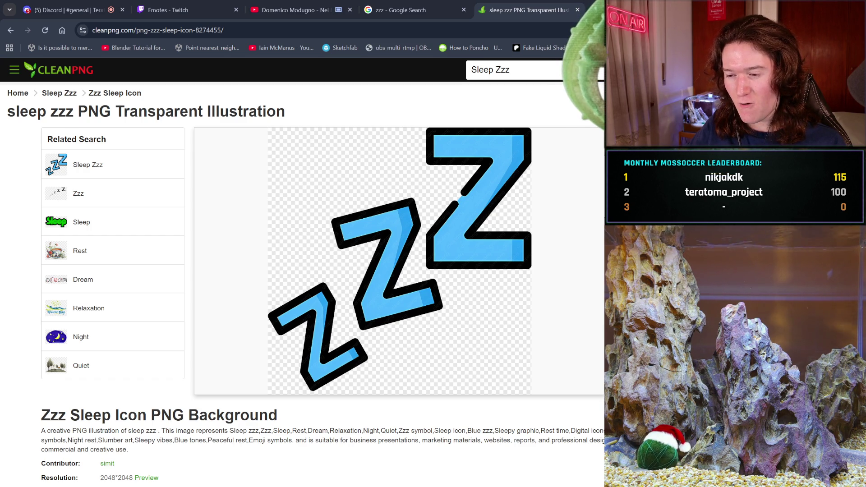
scroll(456, 273, "down", 2)
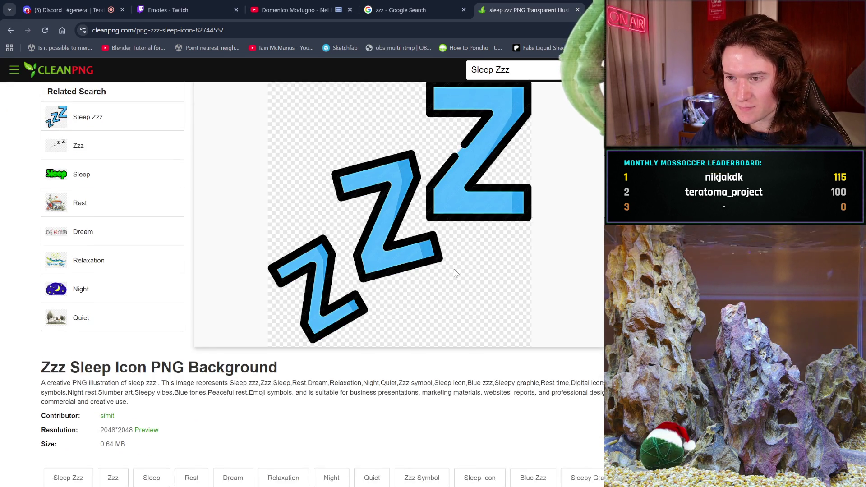
scroll(454, 272, "down", 2)
left_click(475, 403)
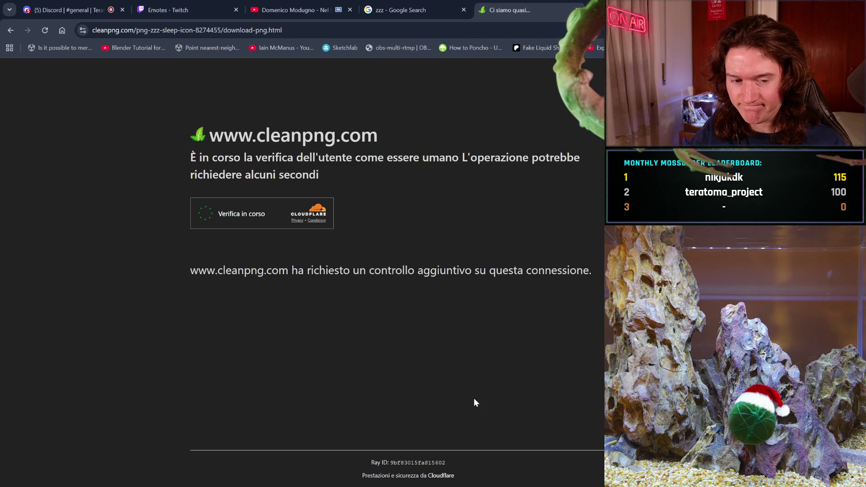
Step: Pass the Cloudflare and hCaptcha checks, solve the drag puzzle, and download the blue Zzz PNG
left_click(213, 201)
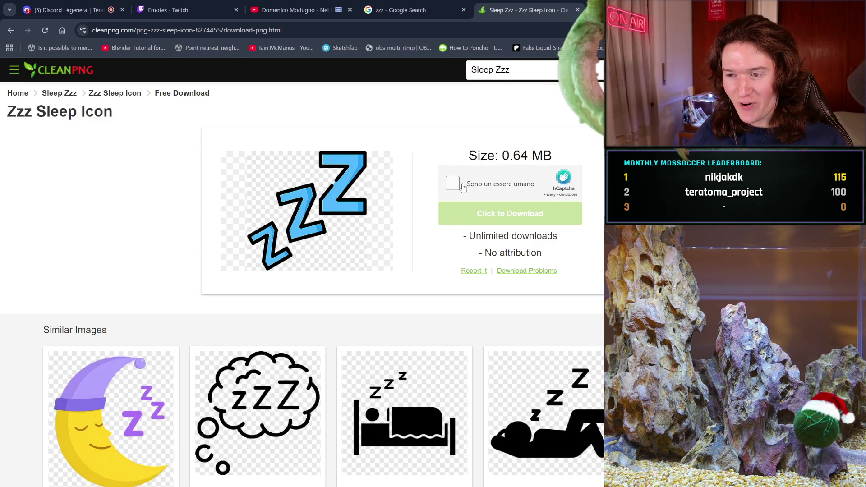
left_click(454, 185)
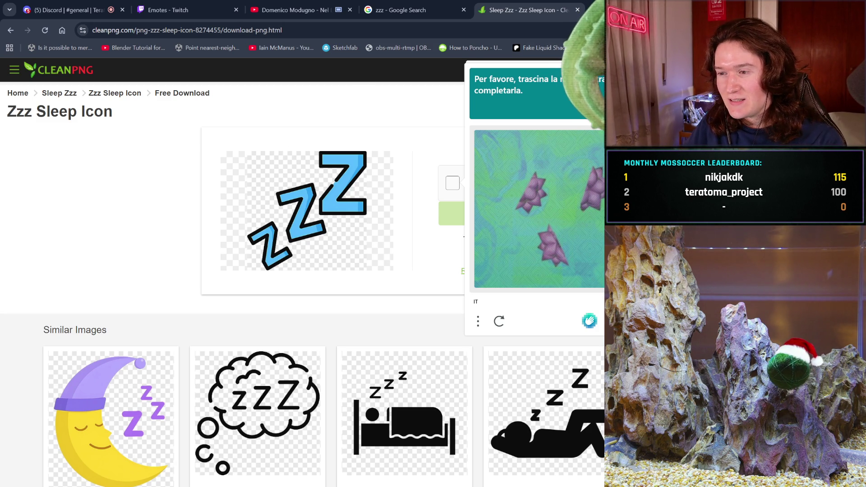
left_click_drag(598, 185, 578, 183)
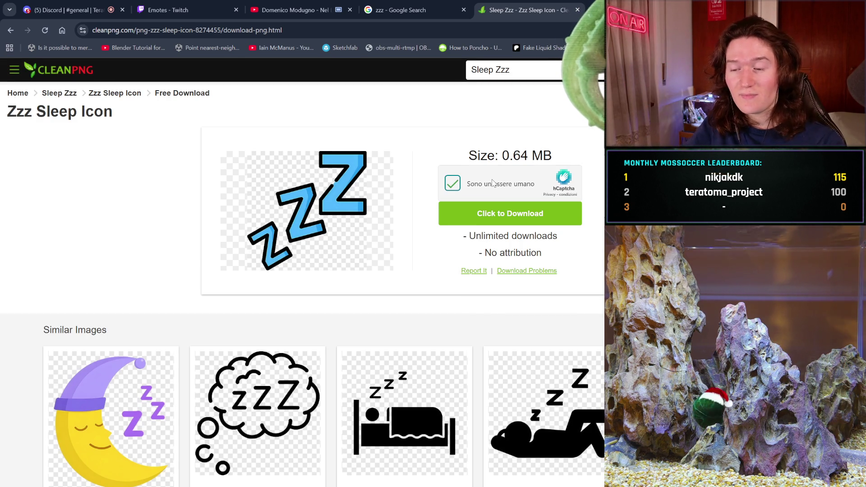
left_click(509, 220)
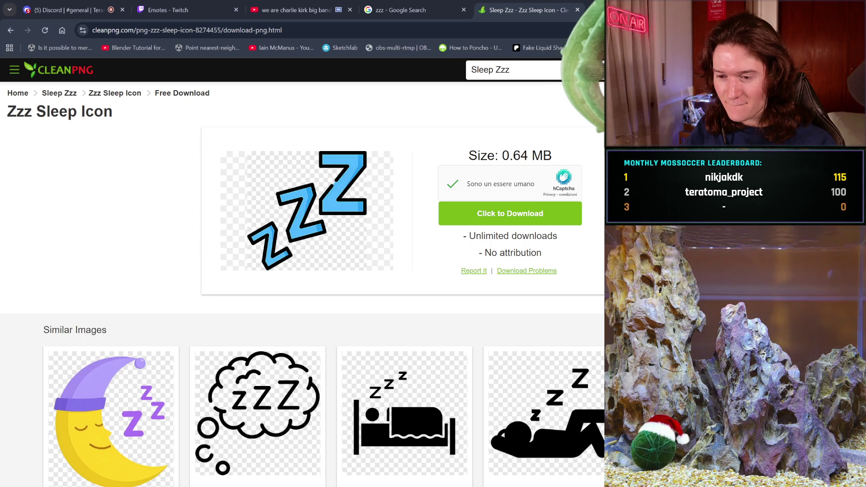
Step: Return from the YouTube tab to the Zzz Sleep Icon download page and browse its Similar Images
left_click(293, 10)
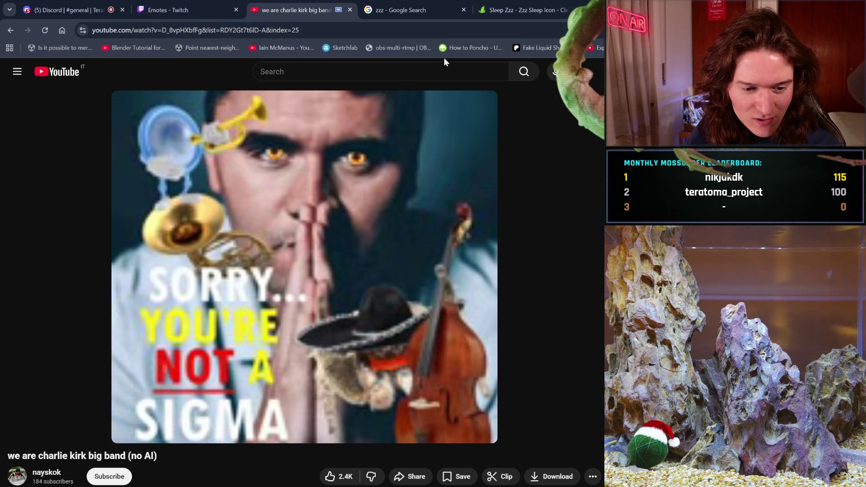
left_click(486, 3)
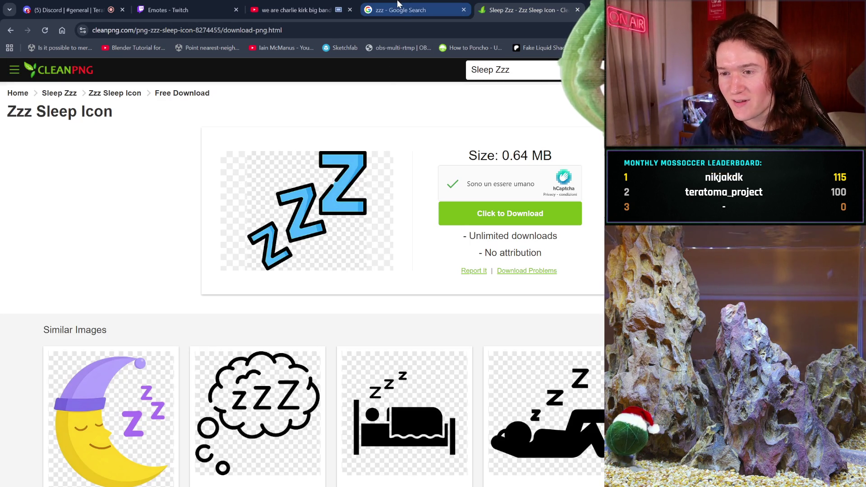
scroll(291, 190, "down", 8)
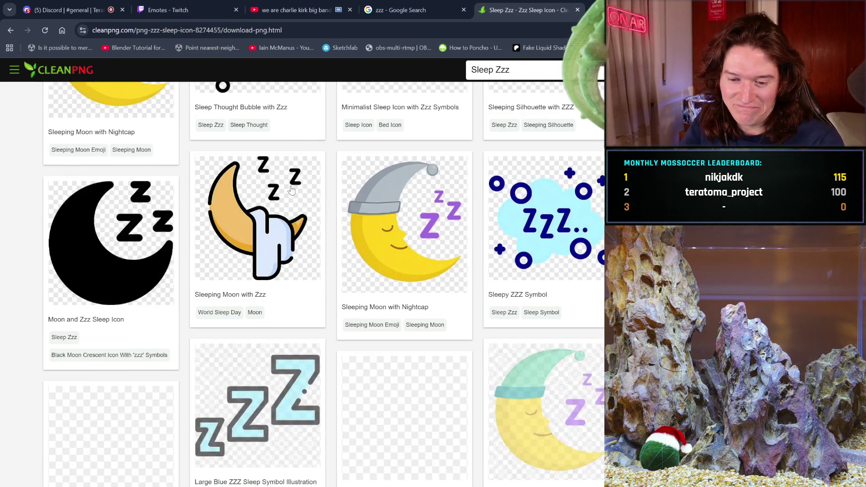
scroll(291, 190, "down", 3)
scroll(291, 248, "up", 2)
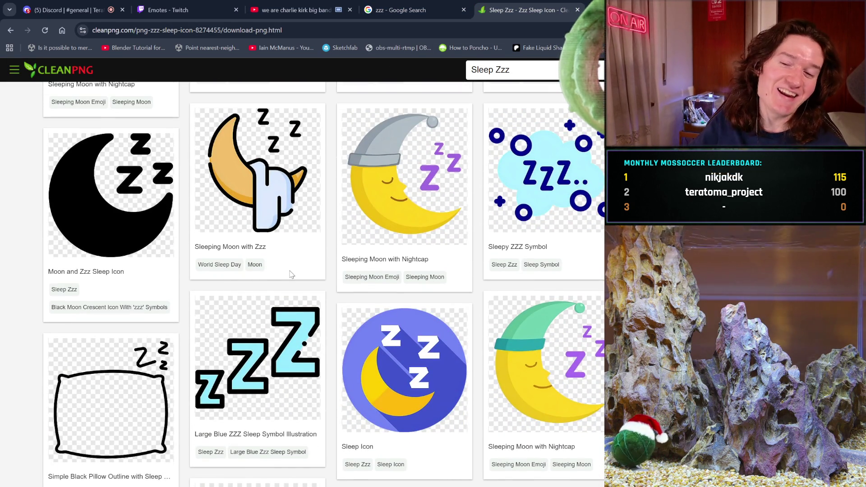
scroll(291, 275, "up", 4)
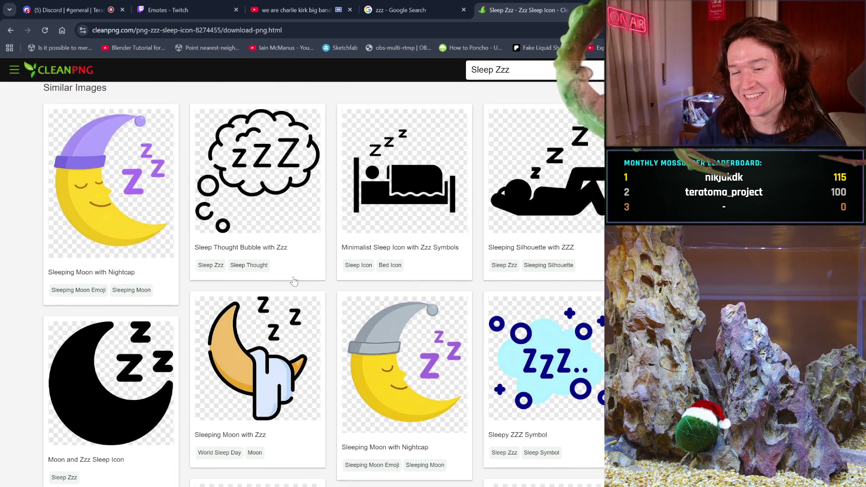
scroll(294, 281, "up", 5)
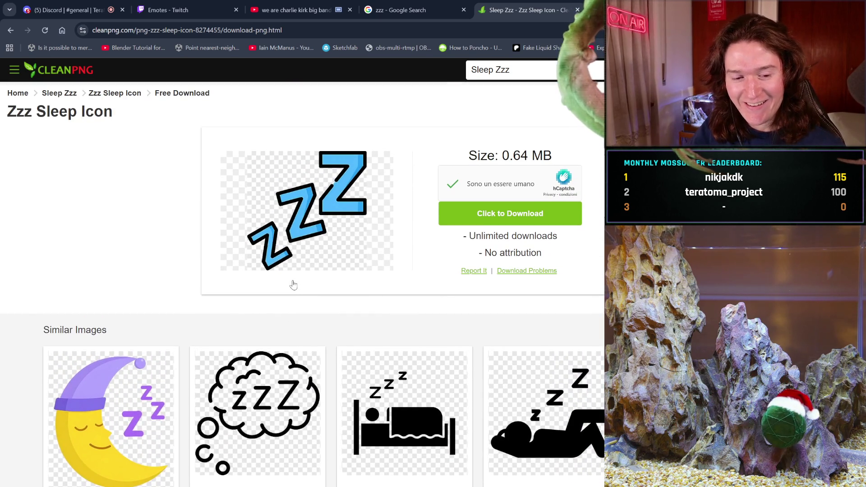
Step: Bring up the Zzz icon in GIMP and zoom from 200% to 400% on its black outline
left_click(443, 5)
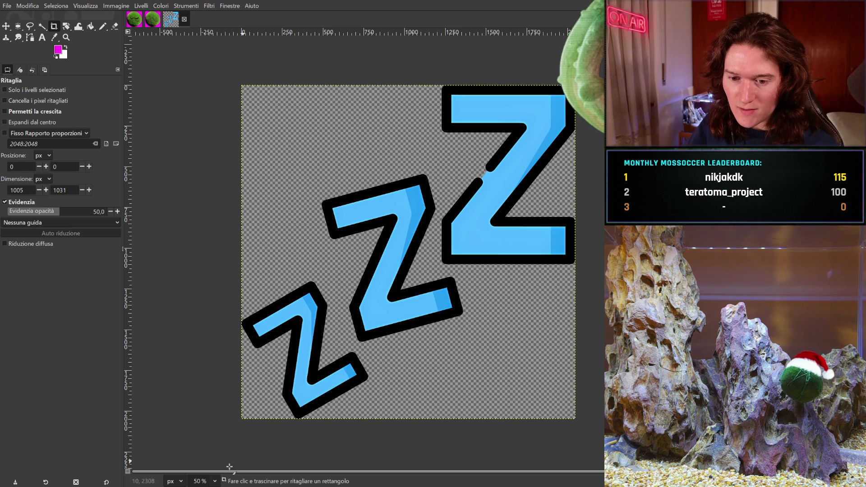
key("2")
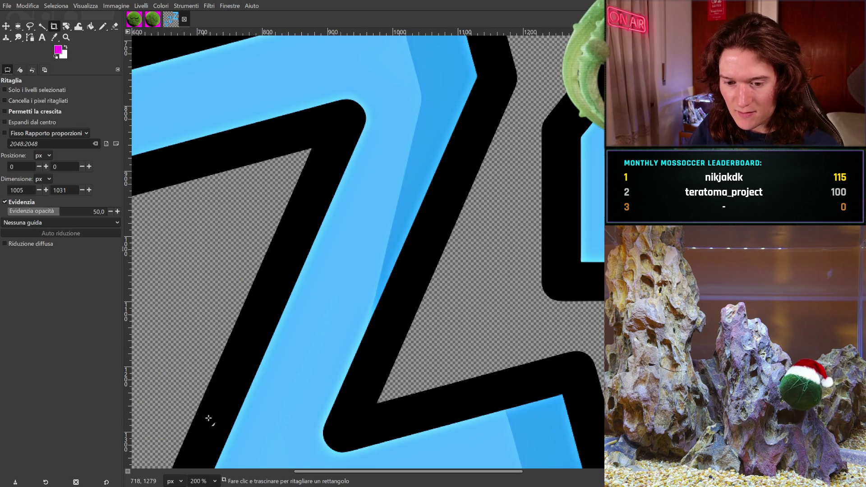
middle_click_drag(491, 248, 473, 288)
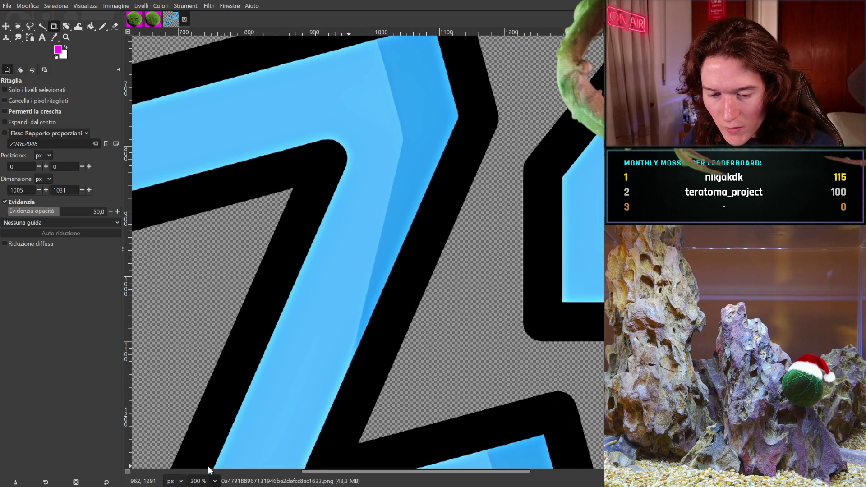
scroll(517, 280, "up", 1, "ctrl")
scroll(377, 316, "up", 1, "ctrl")
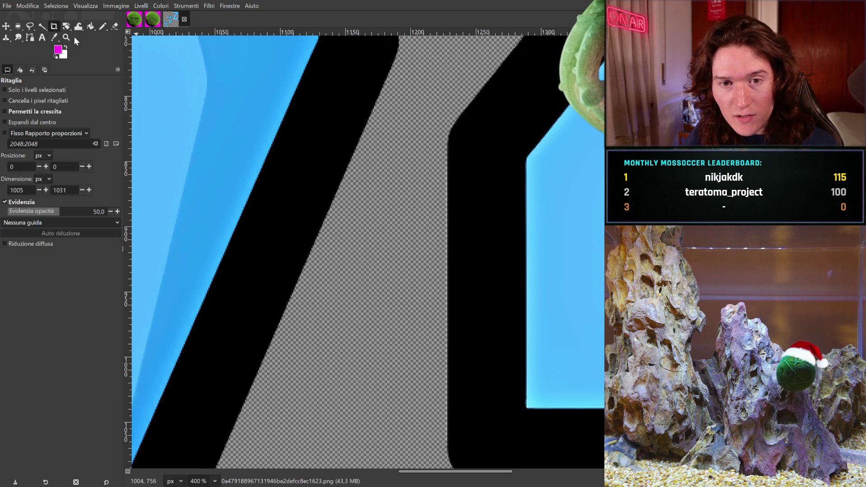
left_click(42, 27)
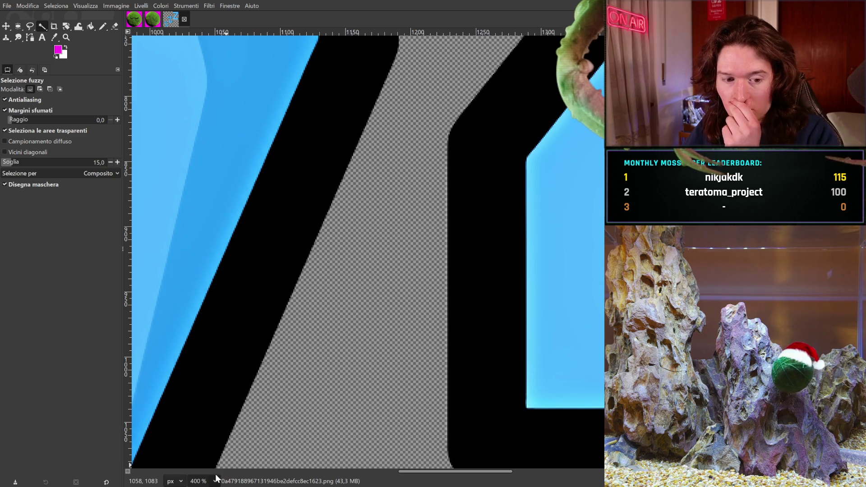
Step: At 800% zoom, fuzzy-select the area bordering the Zzz icon's black outline
scroll(522, 223, "up", 1, "ctrl")
scroll(453, 243, "up", 1, "ctrl")
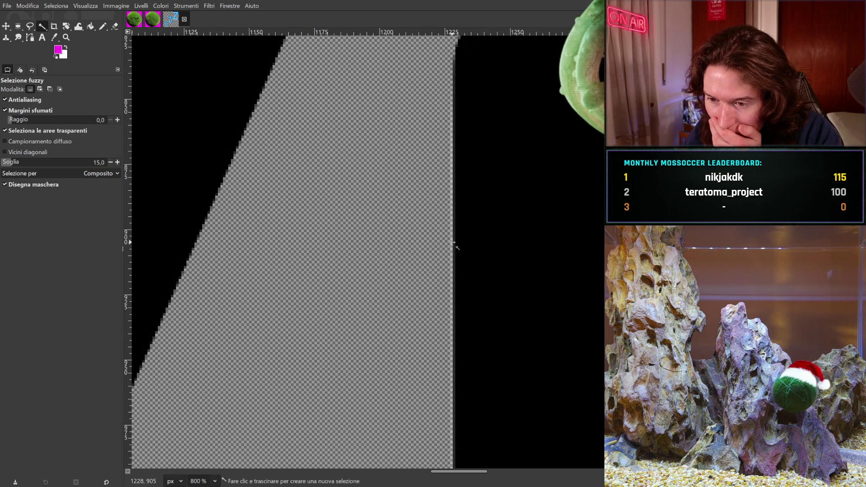
left_click_drag(451, 241, 452, 241)
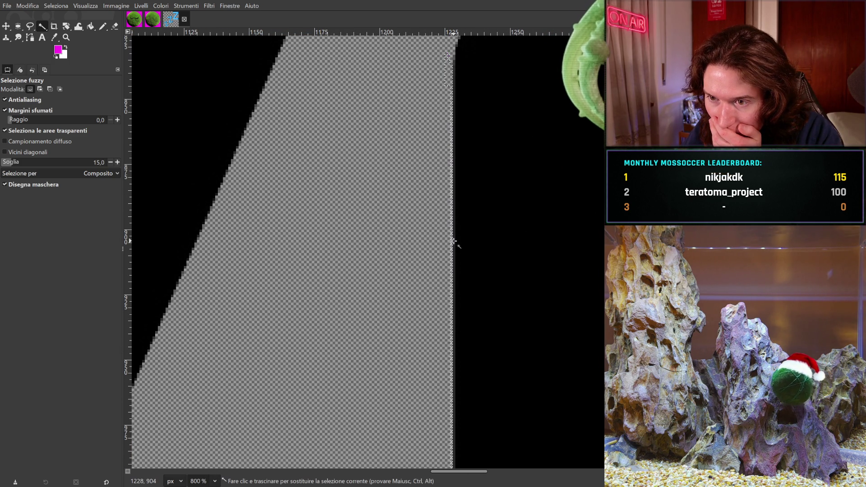
middle_click_drag(414, 302, 357, 31)
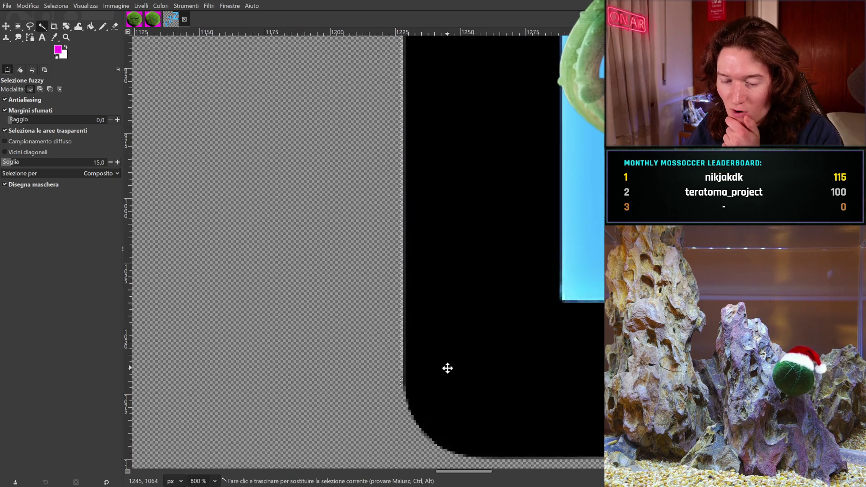
scroll(446, 366, "up", 5)
scroll(361, 345, "up", 5)
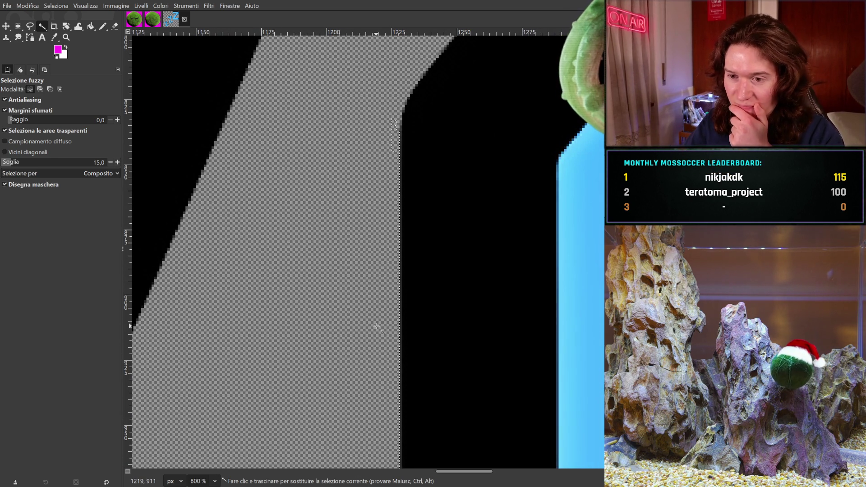
Step: Pan across the zoomed view to check how the selection edge follows the outline
scroll(514, 313, "down", 3)
scroll(474, 110, "right", 8)
scroll(565, 327, "down", 10)
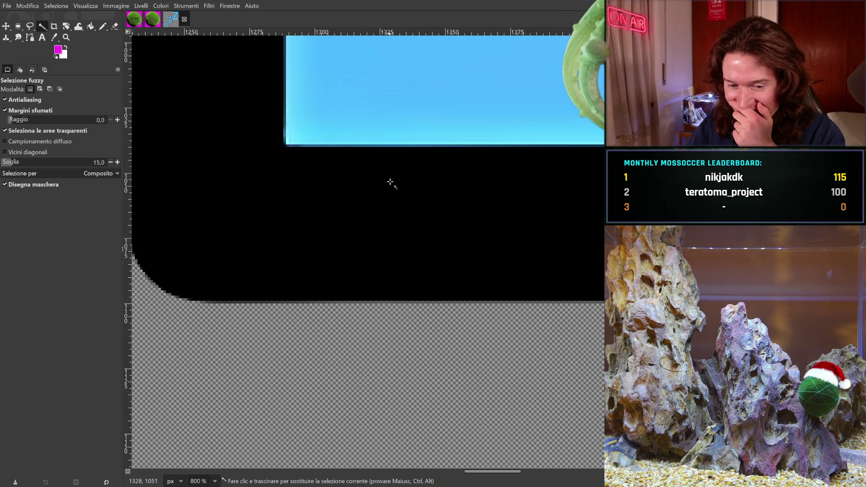
scroll(516, 330, "right", 15)
scroll(445, 271, "down", 2)
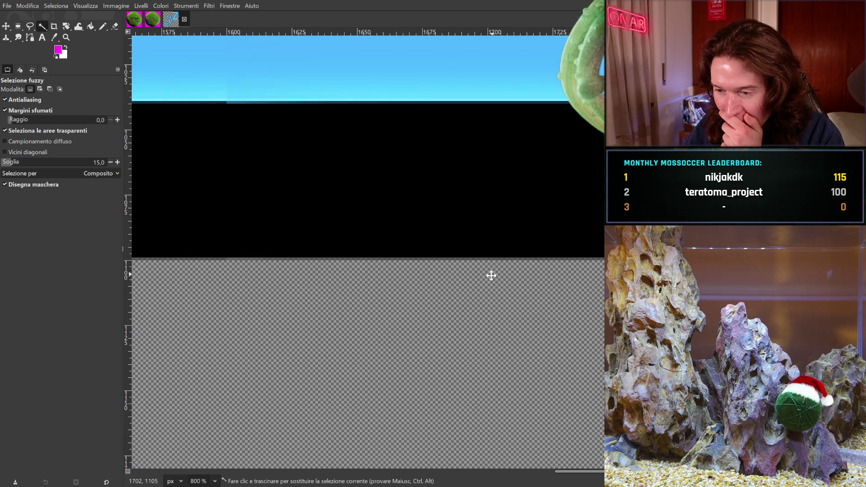
scroll(454, 217, "left", 12)
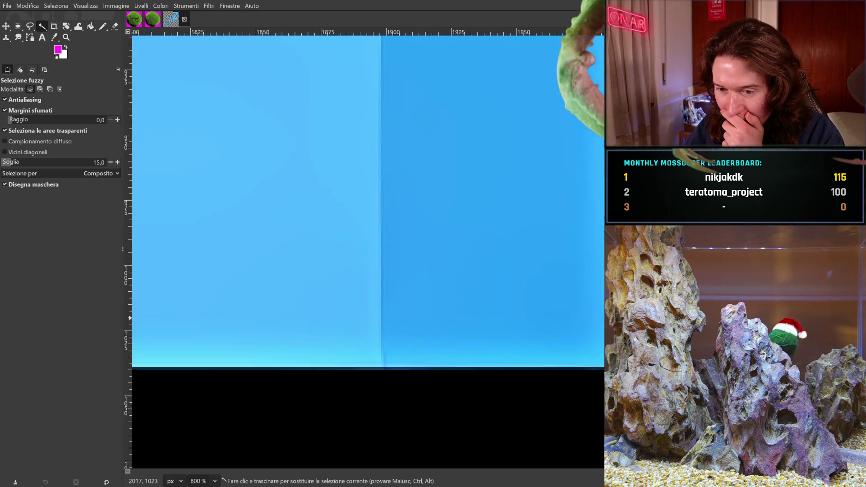
scroll(454, 217, "down", 4)
scroll(561, 270, "down", 15)
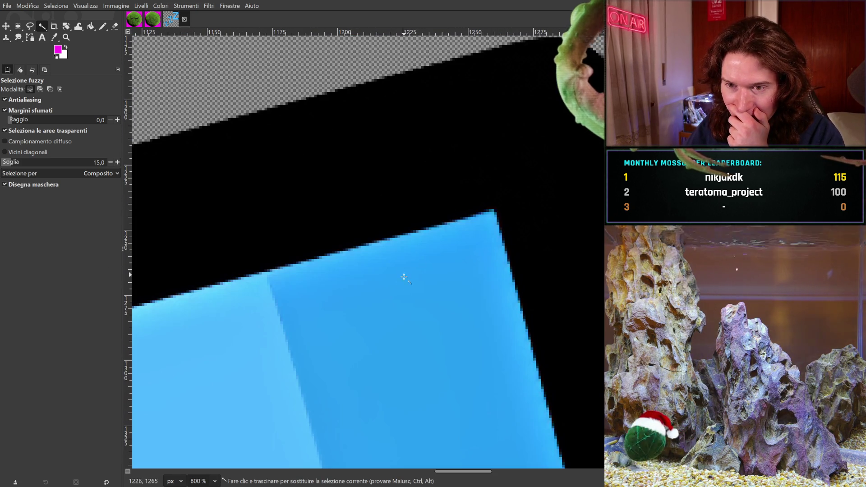
scroll(561, 271, "left", 8)
scroll(576, 232, "left", 17)
scroll(576, 232, "down", 15)
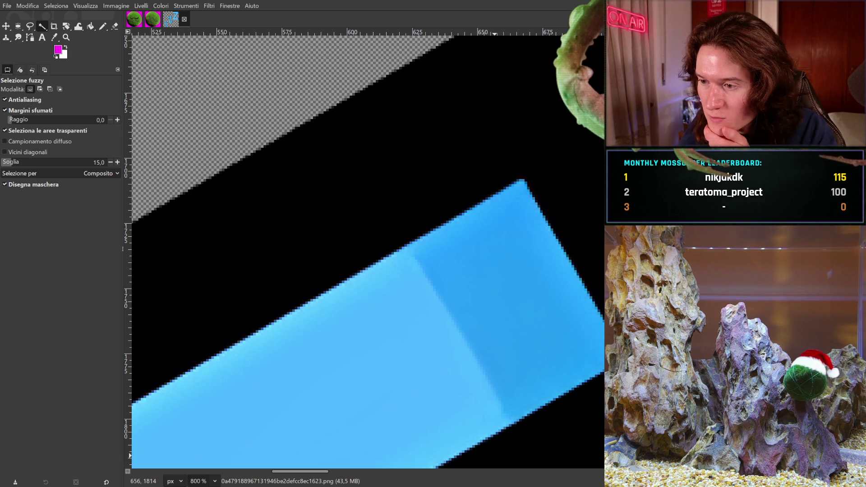
mouse_move(564, 68)
middle_mouse_down()
mouse_move(594, 188)
mouse_move(499, 415)
mouse_move(495, 226)
mouse_move(512, 476)
mouse_move(460, 360)
mouse_move(511, 105)
mouse_move(450, 218)
mouse_move(452, 135)
middle_mouse_up()
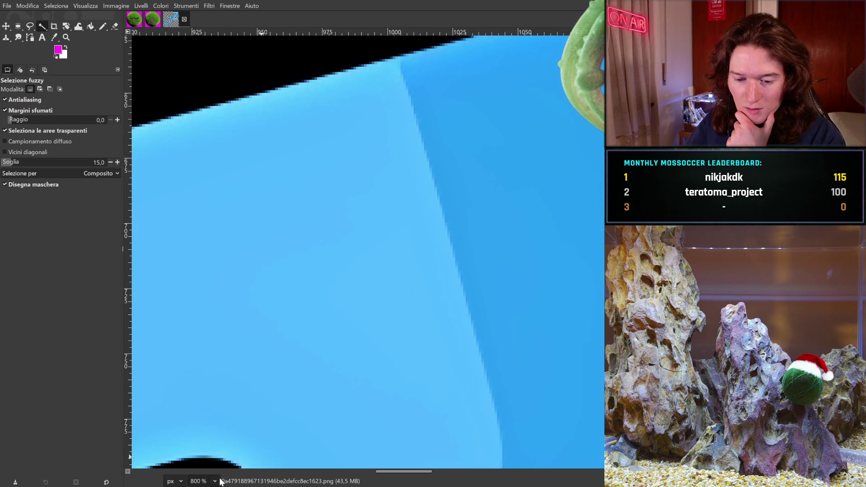
scroll(211, 422, "down", 4, "ctrl")
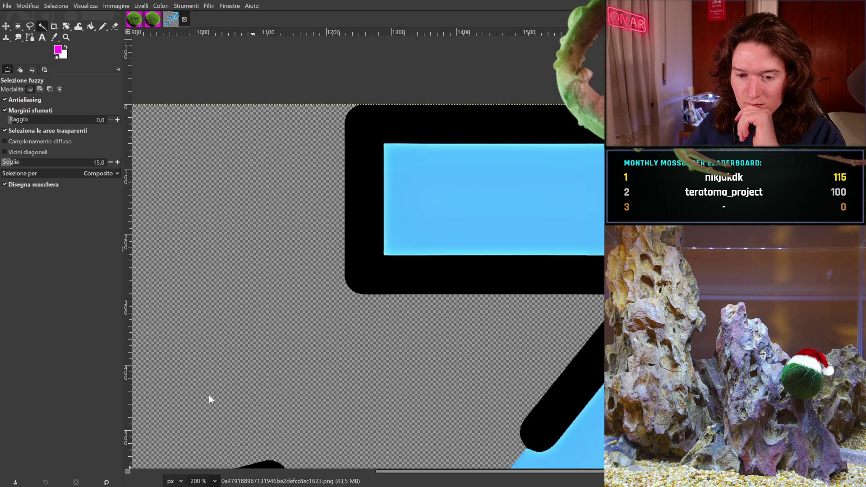
scroll(278, 215, "up", 4, "ctrl")
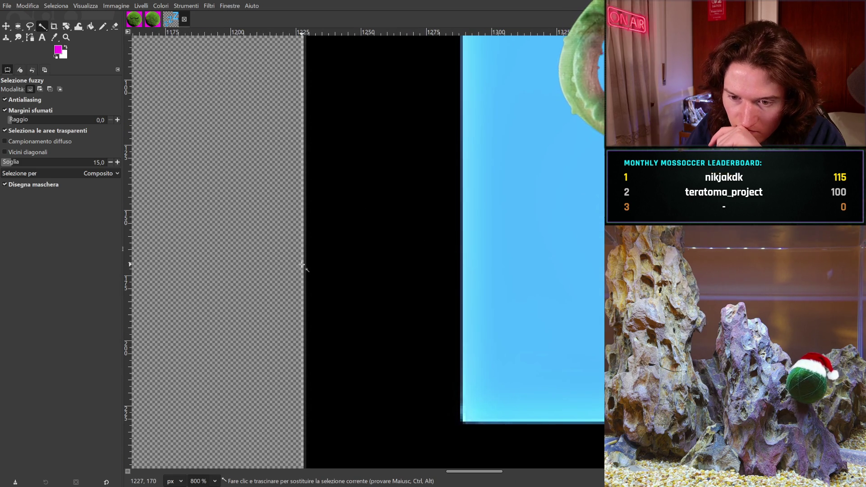
Step: Redo the selection along the outline's edge and zoom out to 50% to review the big Z
left_click(303, 263)
mouse_move(195, 236)
middle_mouse_down()
mouse_move(269, 371)
mouse_move(307, 397)
mouse_move(284, 313)
middle_mouse_up()
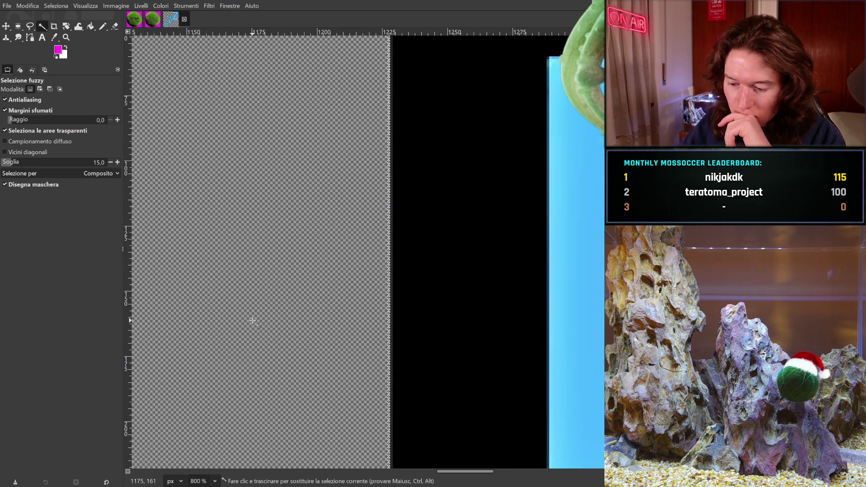
middle_click_drag(501, 393, 408, 222)
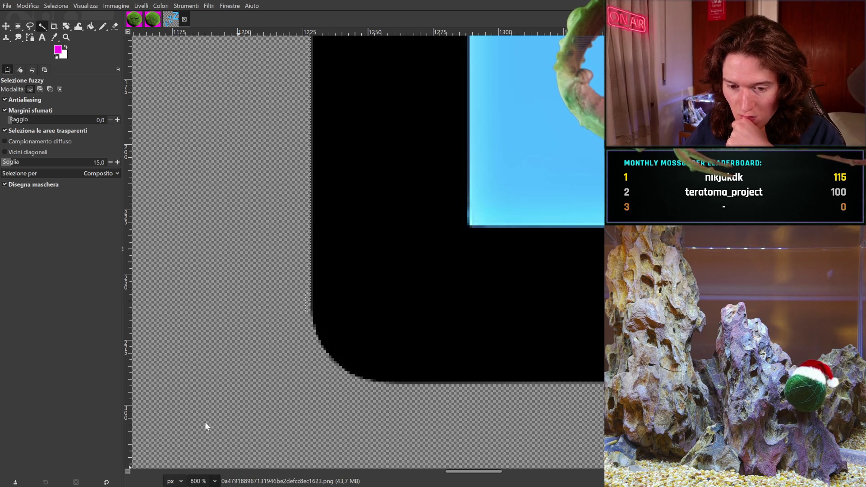
scroll(393, 176, "down", 4, "ctrl")
middle_click_drag(398, 241, 326, 347)
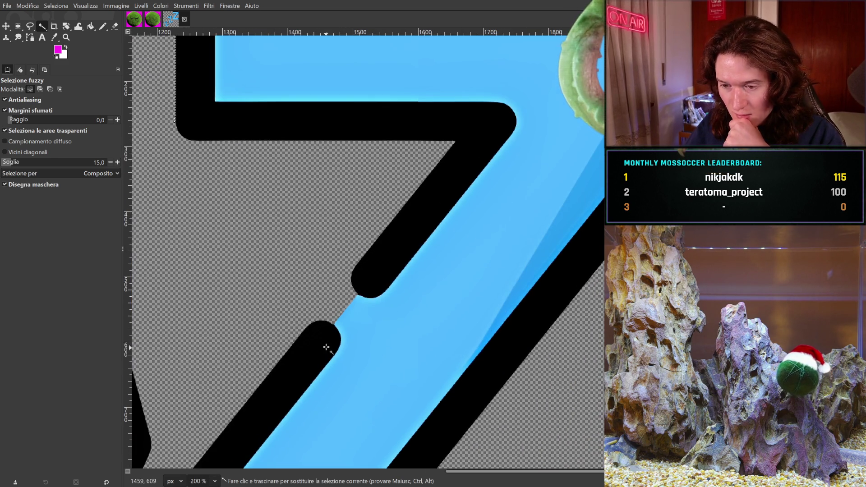
middle_click_drag(226, 379, 346, 248)
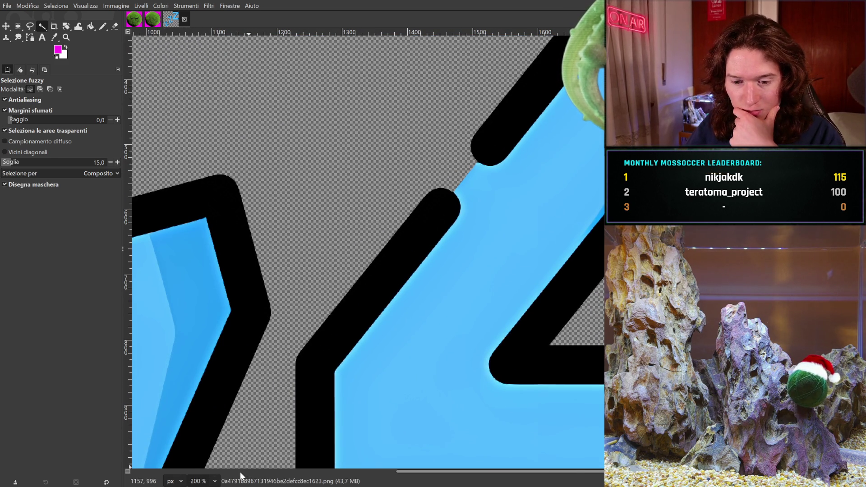
scroll(210, 434, "down", 2, "ctrl")
mouse_move(496, 247)
middle_mouse_down()
mouse_move(400, 360)
mouse_move(399, 332)
middle_mouse_up()
scroll(212, 446, "down", 1, "ctrl")
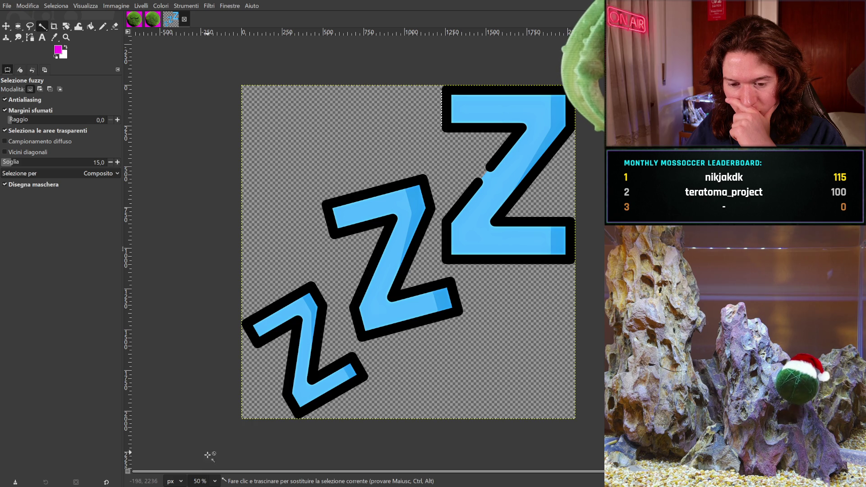
Step: Zoom in on the big Z's diagonal and drag on the black stroke to widen the threshold
scroll(429, 251, "up", 6, "ctrl")
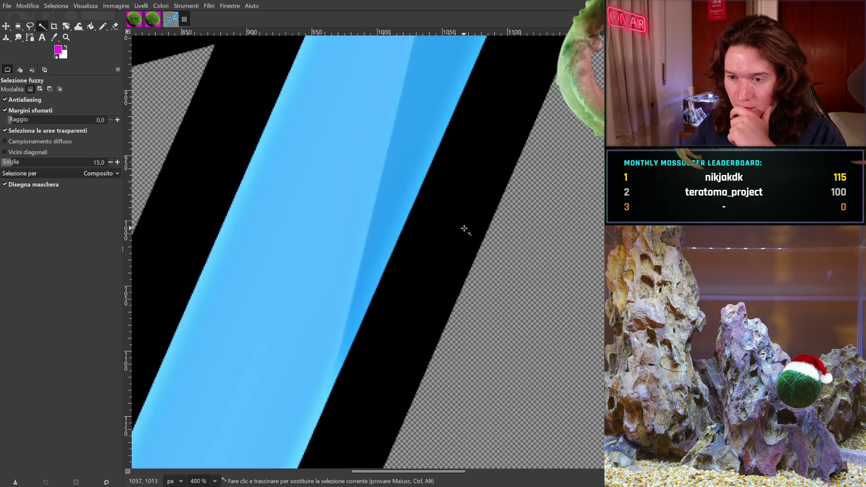
middle_click_drag(429, 251, 375, 461)
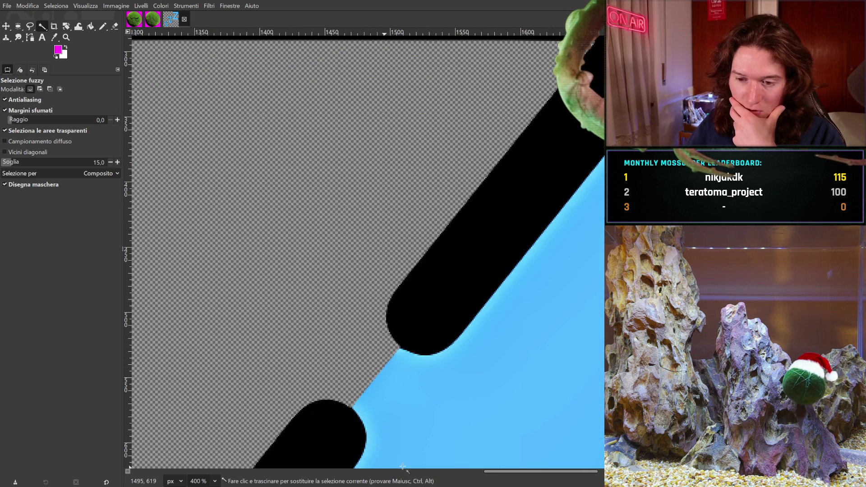
middle_click_drag(395, 380, 422, 327)
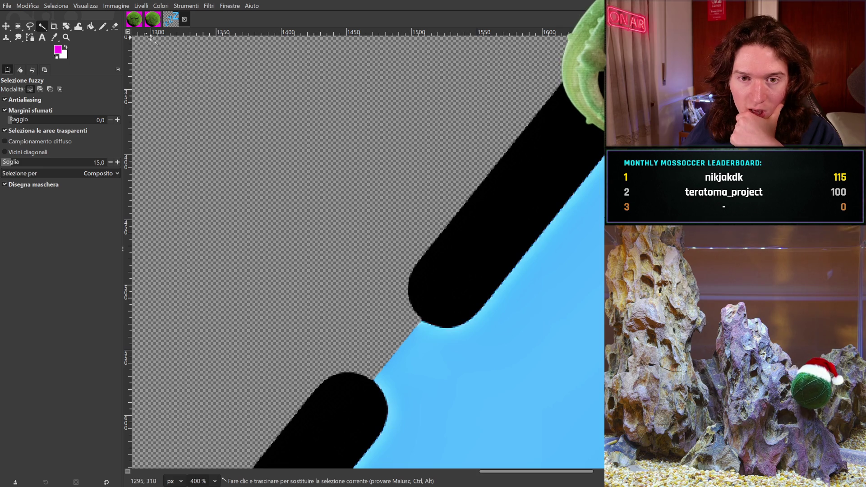
middle_click_drag(278, 109, 265, 168)
left_click_drag(476, 285, 483, 284)
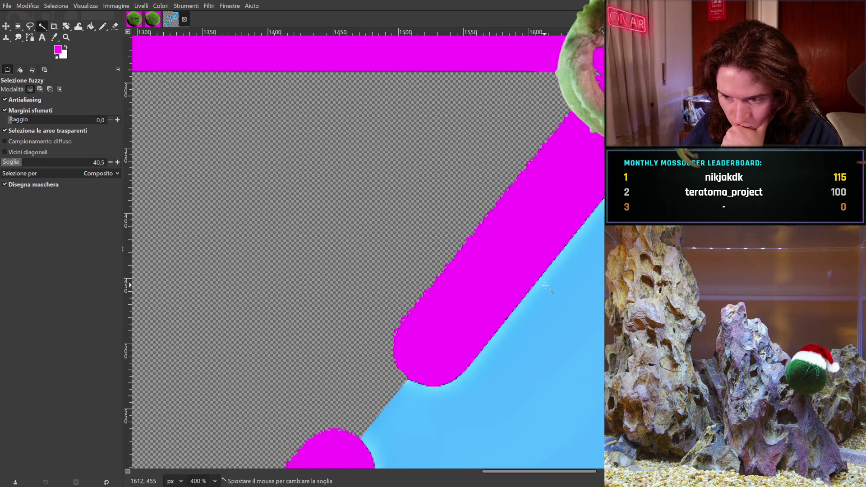
left_click_drag(747, 307, 836, 339)
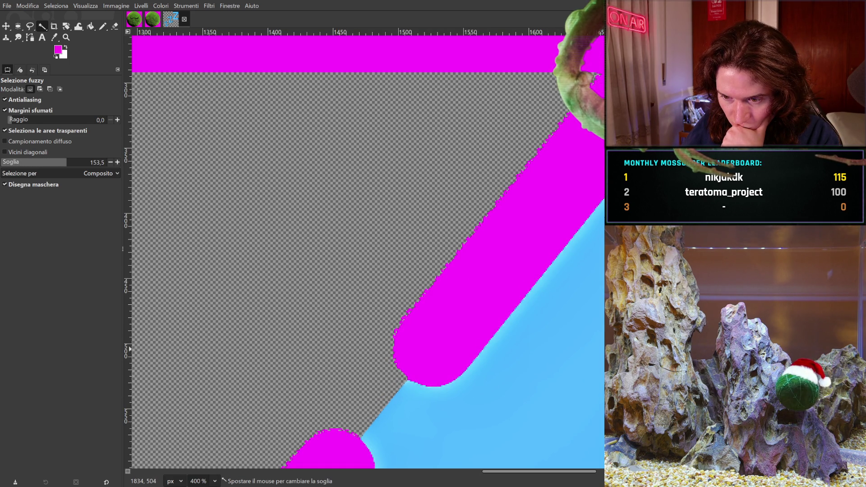
mouse_move(577, 318)
left_mouse_down()
mouse_move(775, 312)
mouse_move(519, 271)
left_mouse_up()
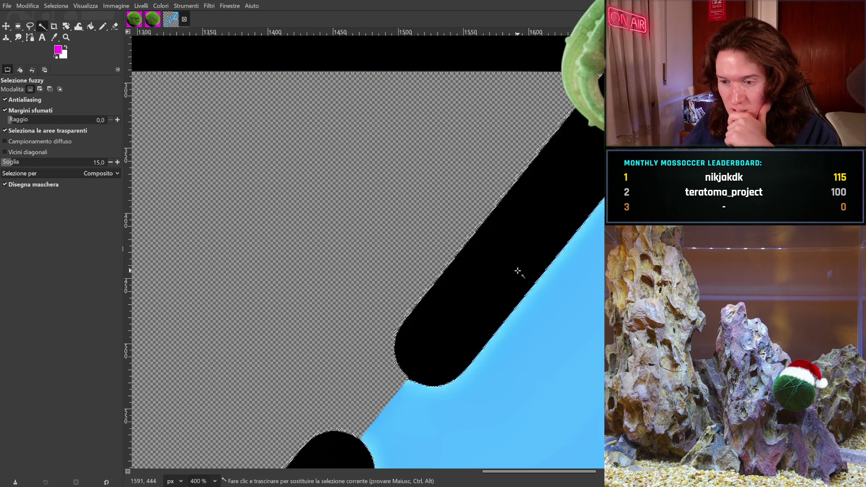
middle_click_drag(509, 268, 278, 227)
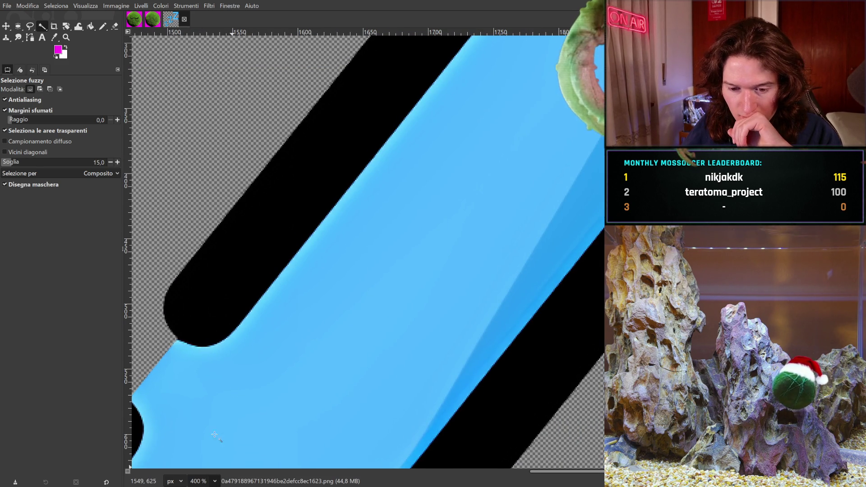
key("1")
Step: Reselect the big Z's black outline at threshold 15 and zoom to 400% on the diagonal
mouse_move(368, 248)
left_mouse_down()
mouse_move(508, 256)
mouse_move(469, 261)
left_mouse_up()
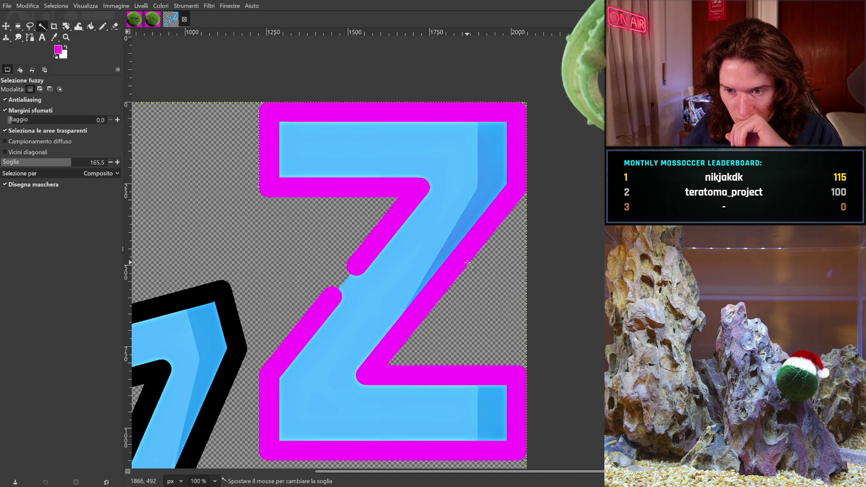
left_click_drag(473, 267, 469, 264)
left_click_drag(469, 264, 316, 361)
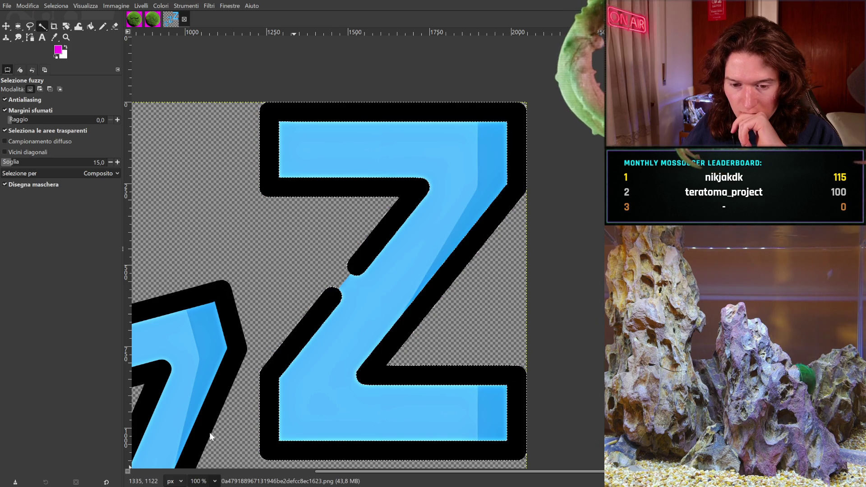
key("3")
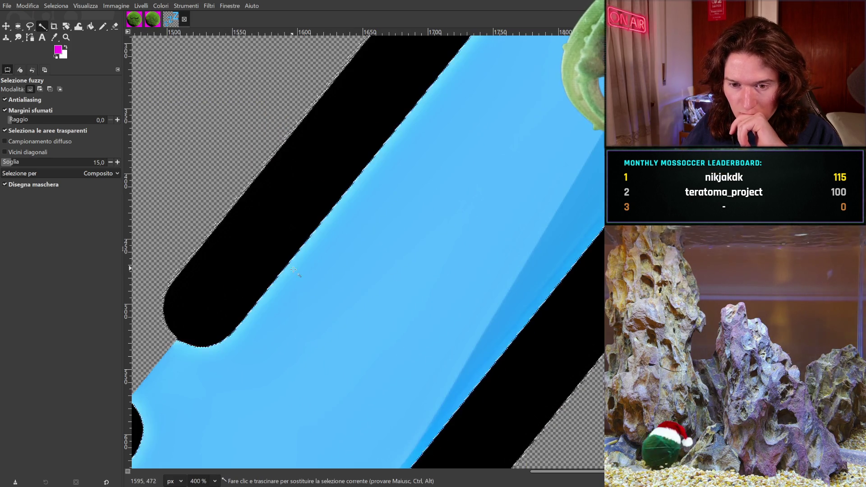
scroll(209, 403, "up", 2)
scroll(210, 403, "left", 2, "shift")
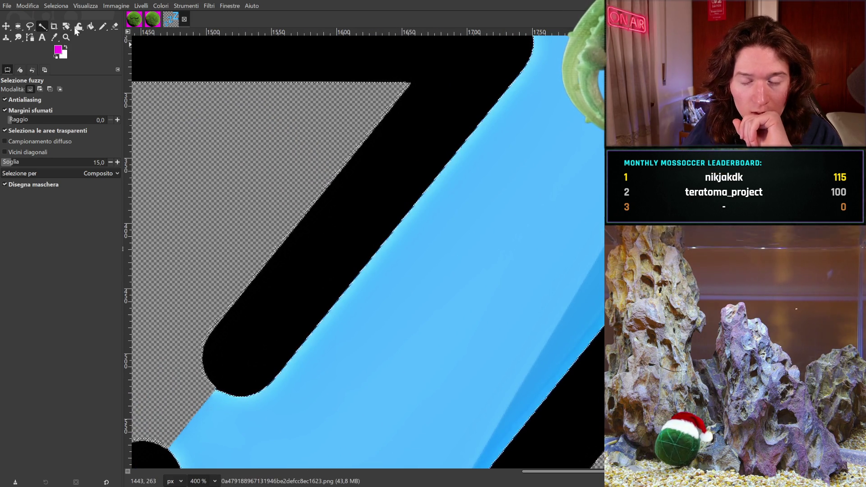
Step: Test a Free Select lasso over the diagonal black bar, then undo it
left_click(30, 26)
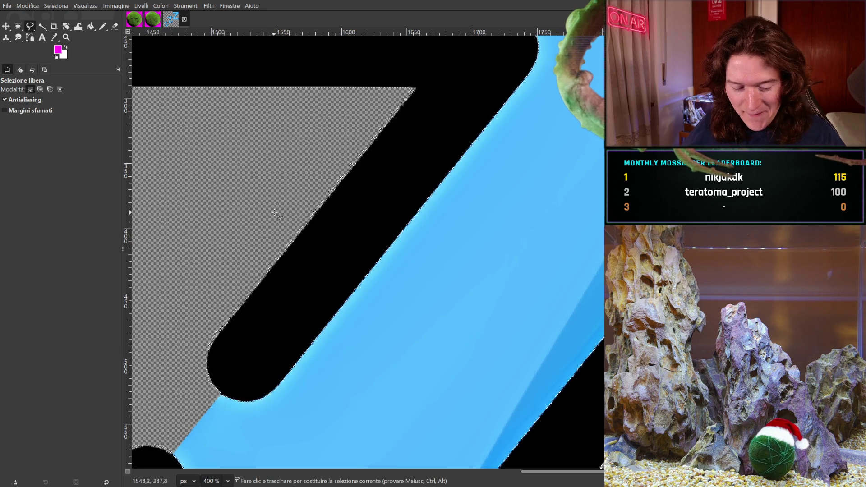
left_click_drag(319, 202, 242, 266)
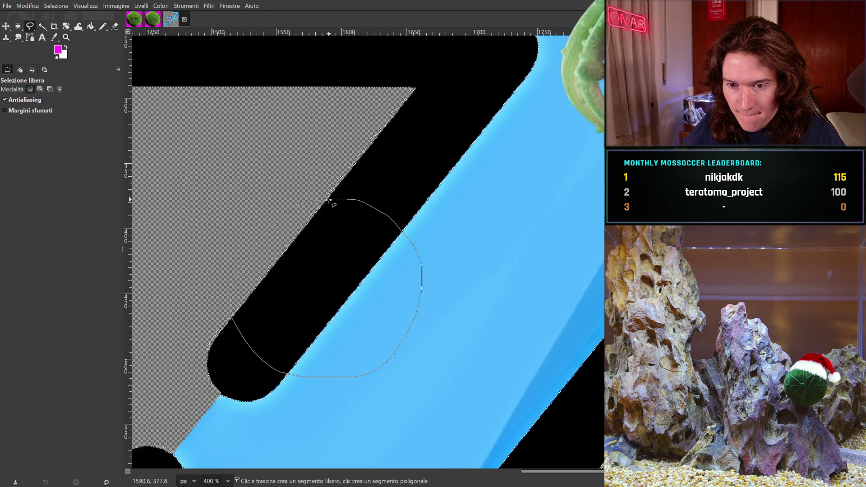
key("Return")
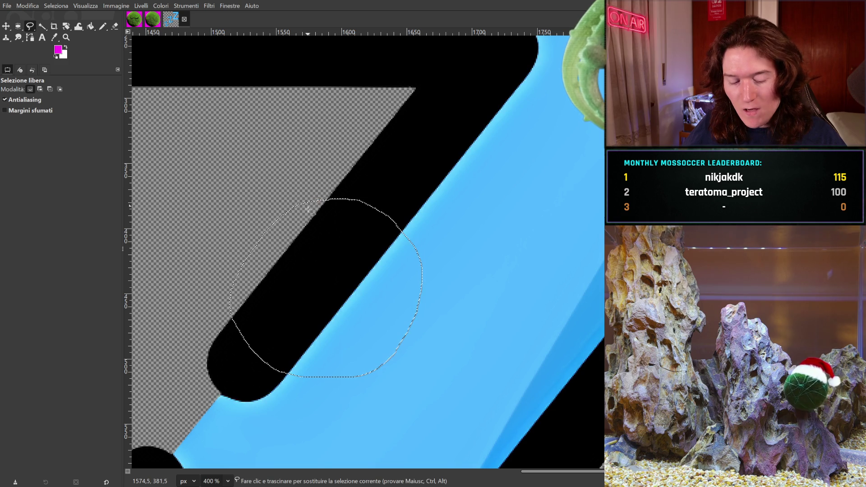
key("ctrl+z")
Step: Return the view to 400% centred on the Z's diagonal bar
middle_click_drag(352, 264, 404, 250)
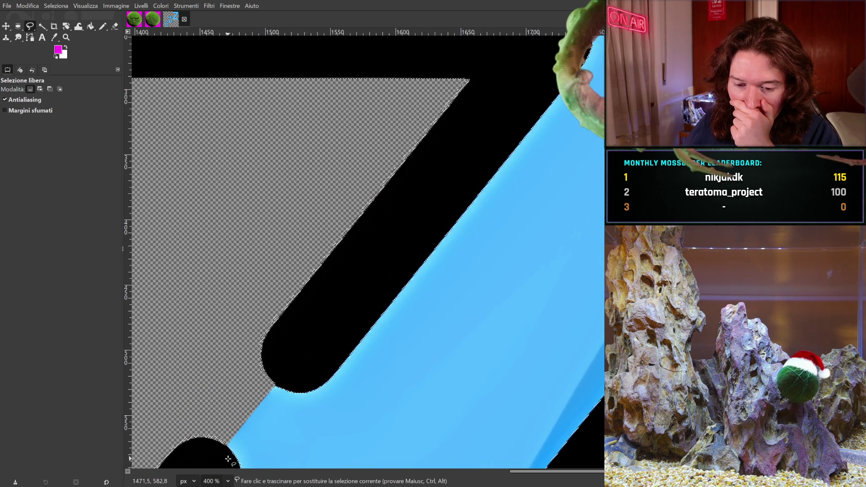
scroll(396, 215, "down", 2, "ctrl")
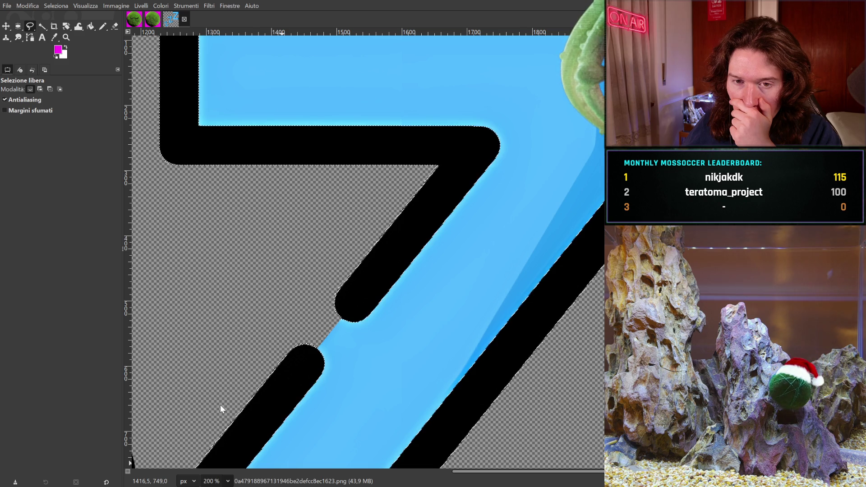
key("3")
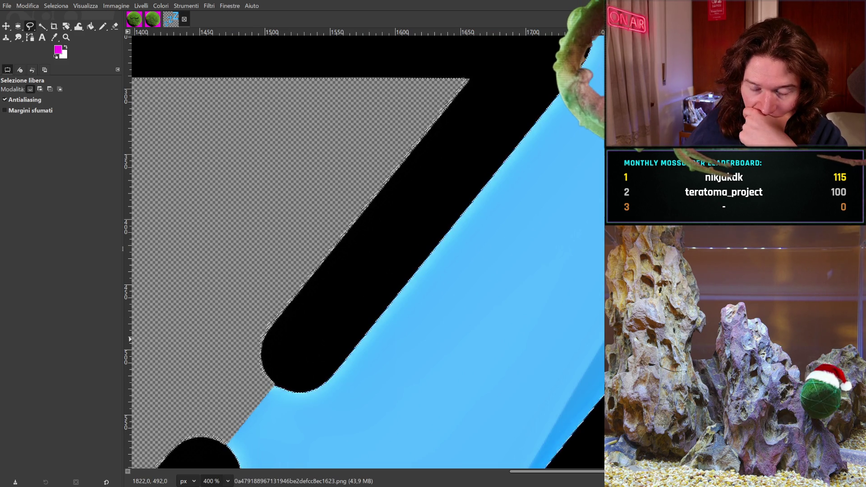
mouse_move(450, 248)
middle_mouse_down()
mouse_move(456, 368)
mouse_move(554, 438)
mouse_move(574, 441)
mouse_move(556, 252)
mouse_move(533, 252)
middle_mouse_up()
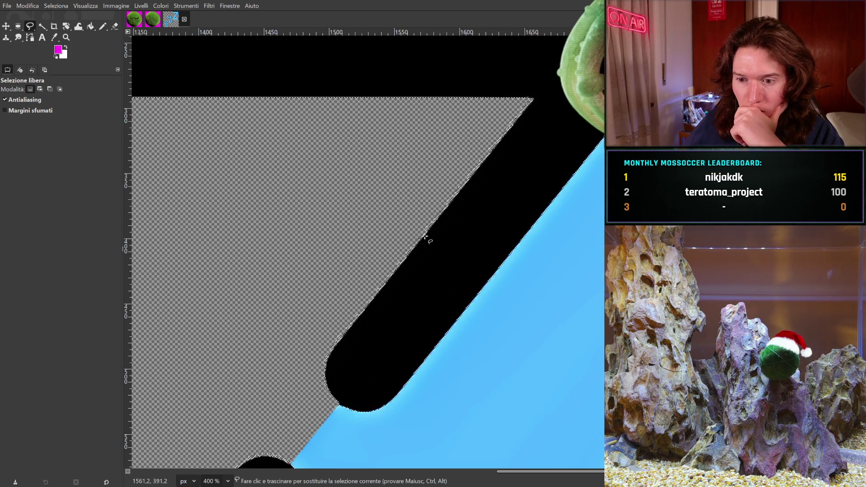
Step: Lasso across the diagonal black bar with Ctrl held to subtract it from the selection
mouse_move(487, 243)
left_mouse_down()
mouse_move(390, 278)
mouse_move(483, 251)
mouse_move(466, 245)
left_mouse_up()
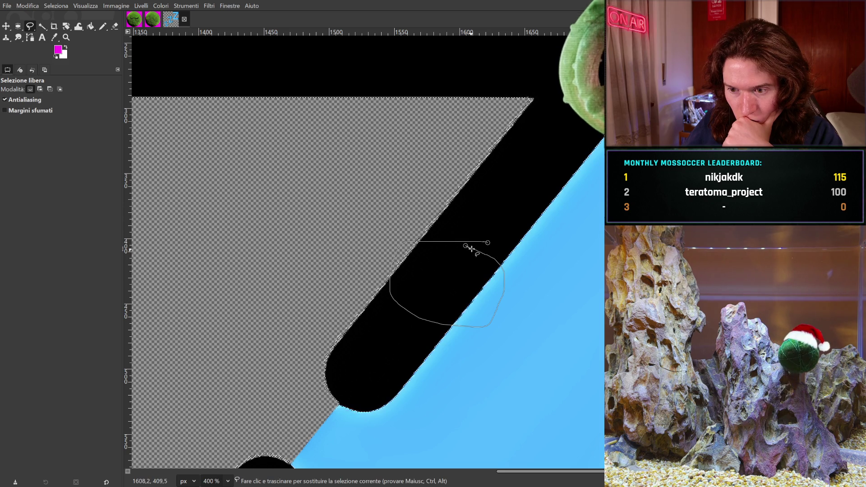
double_click(488, 243)
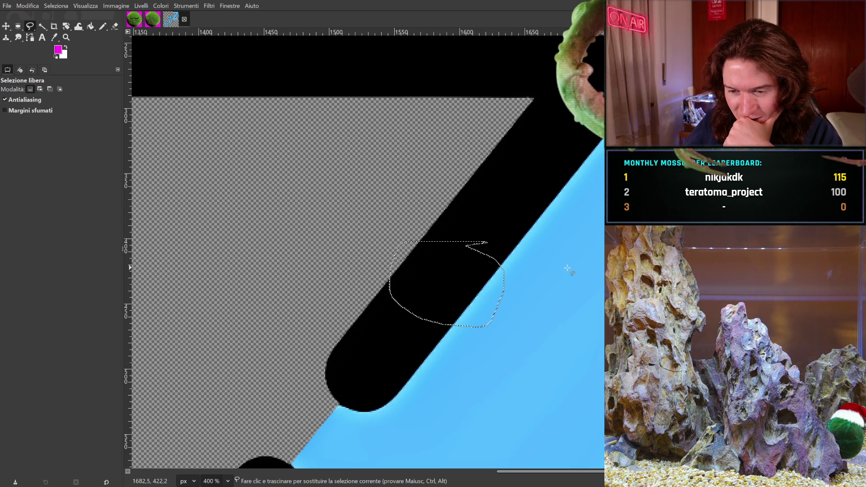
key("ctrl+z")
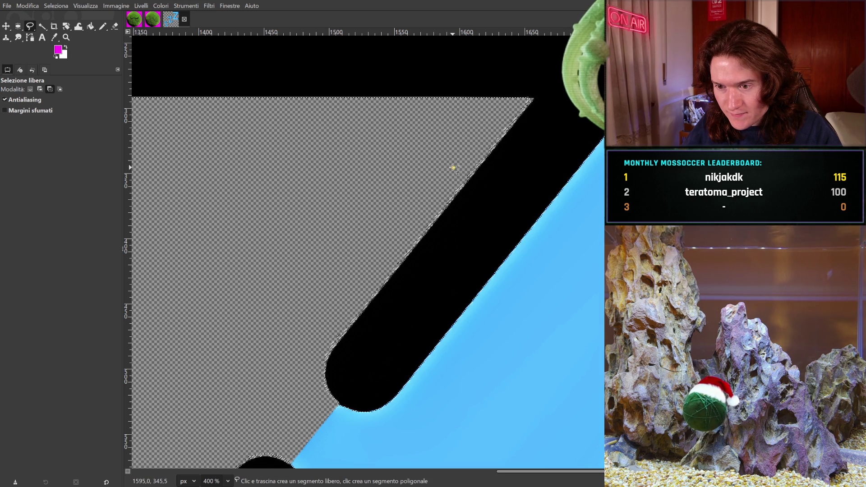
mouse_move(449, 181)
left_mouse_down()
mouse_move(519, 240)
mouse_move(564, 244)
mouse_move(482, 163)
mouse_move(453, 167)
left_mouse_up()
left_click(472, 186)
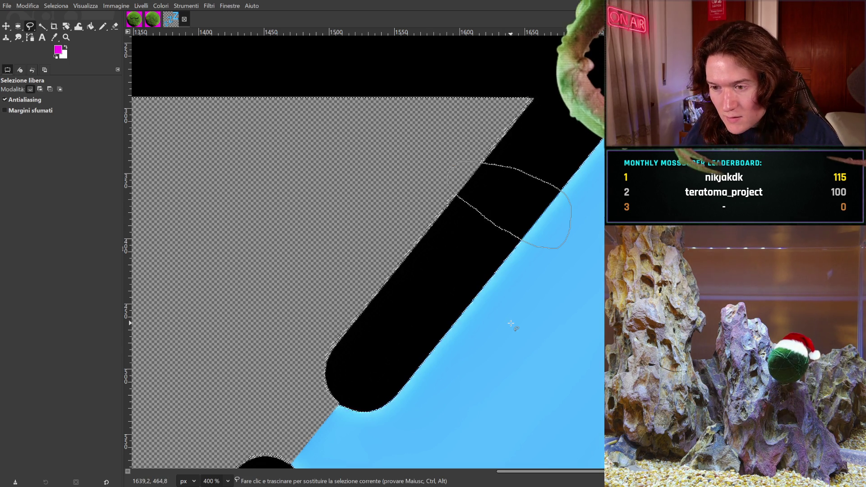
key("ctrl")
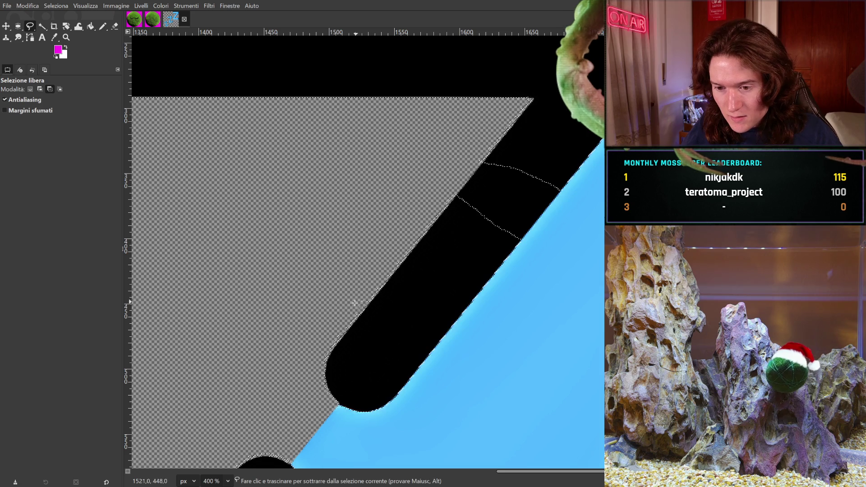
left_click_drag(342, 312, 413, 360, "ctrl")
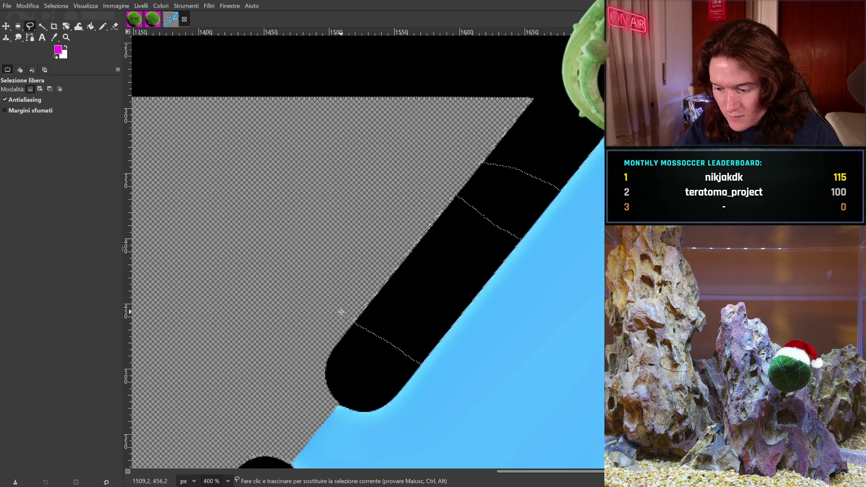
Step: Zoom to 100% and start a freehand outline around the top of the Z
middle_click_drag(385, 277, 270, 428)
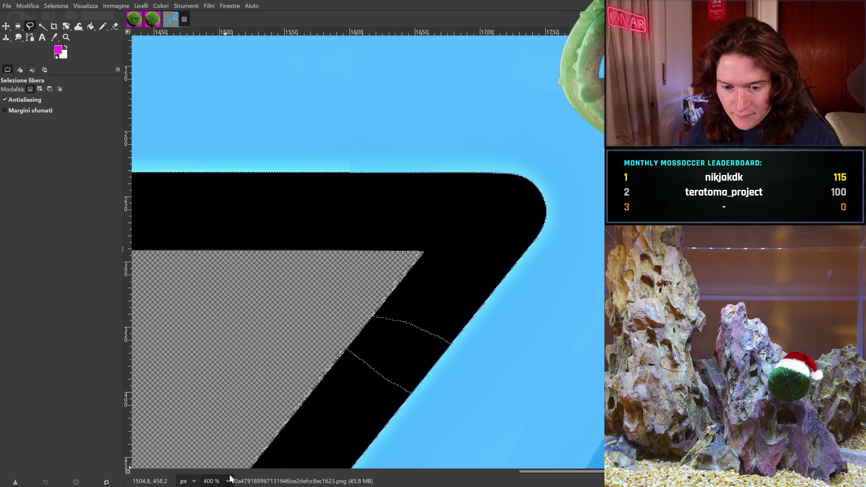
key("1")
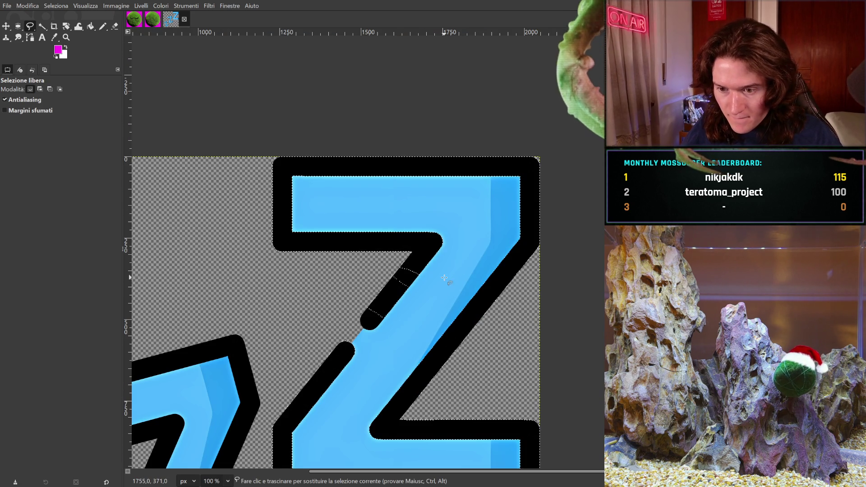
left_click(436, 281, "ctrl")
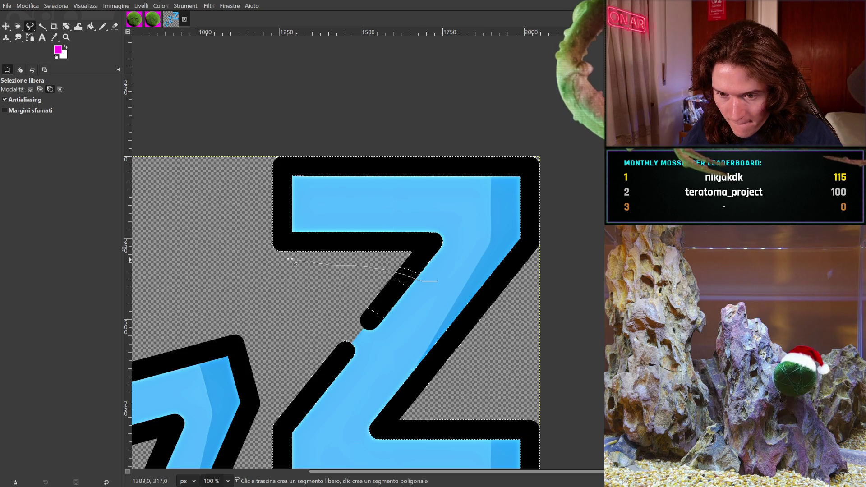
left_click_drag(299, 260, 242, 176, "ctrl")
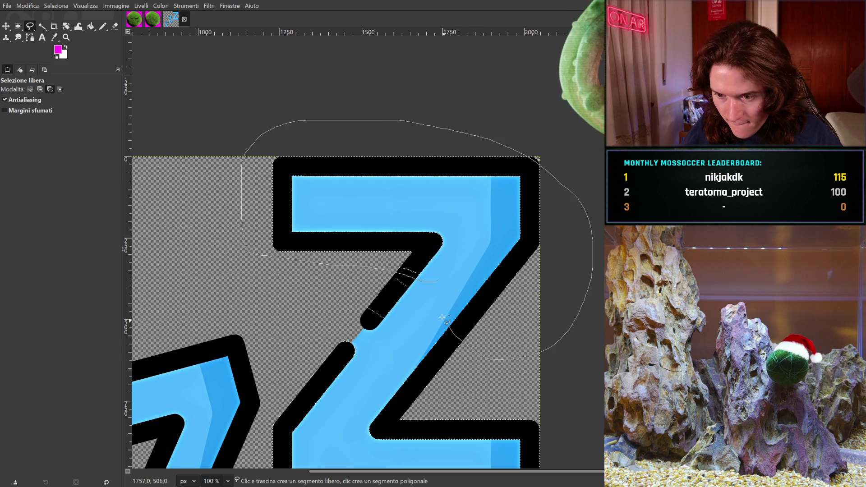